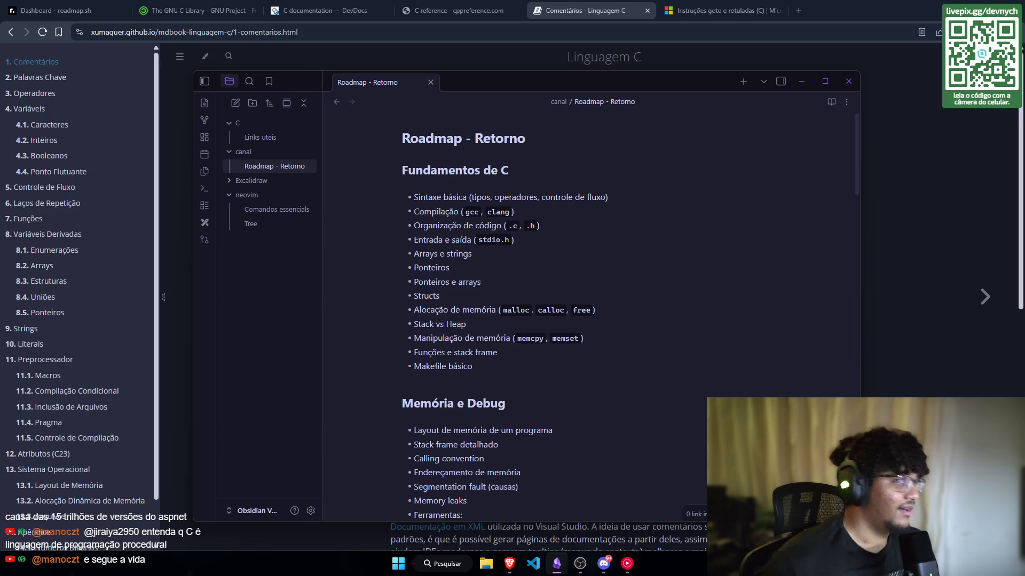
Step: Minimize the Obsidian notes window and bring the roadmap.sh Dashboard tab to the front
left_click(801, 82)
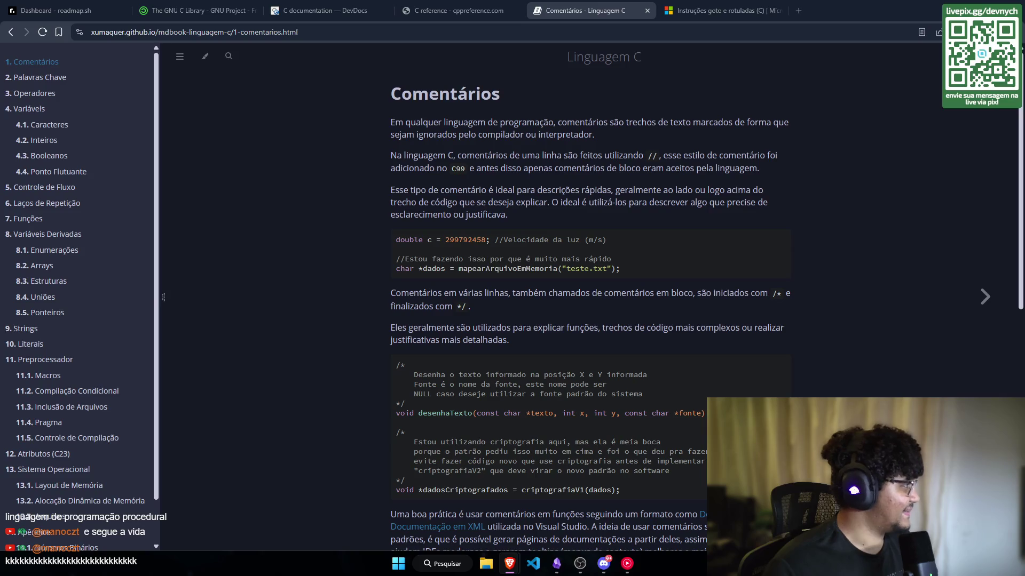
mouse_move(56, 10)
left_mouse_down()
mouse_move(277, 72)
mouse_move(264, 149)
mouse_move(85, 26)
left_mouse_up()
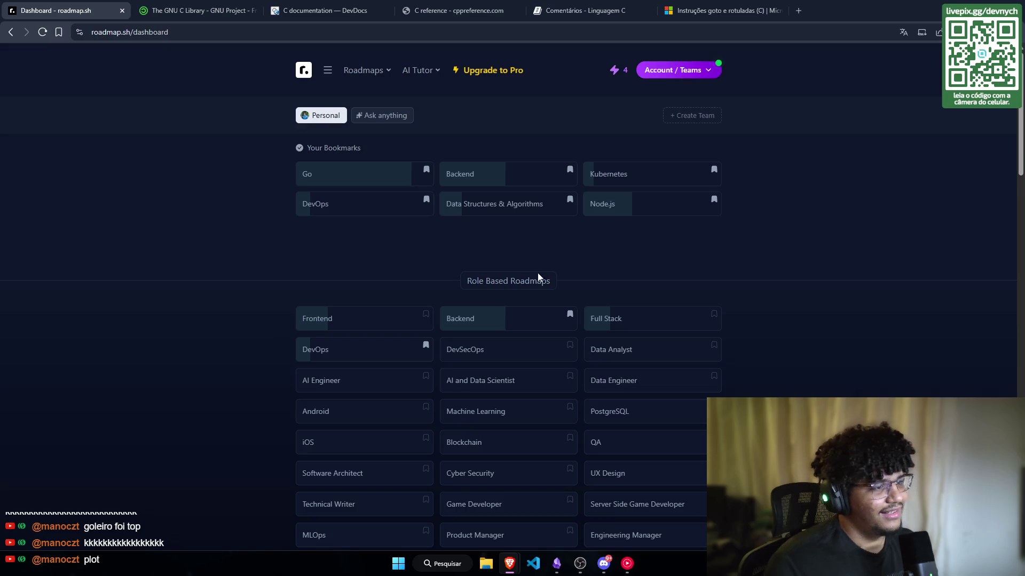
Step: From the Backend roadmap's Projects list, open the Scalable E-Commerce Platform project
left_click(513, 326)
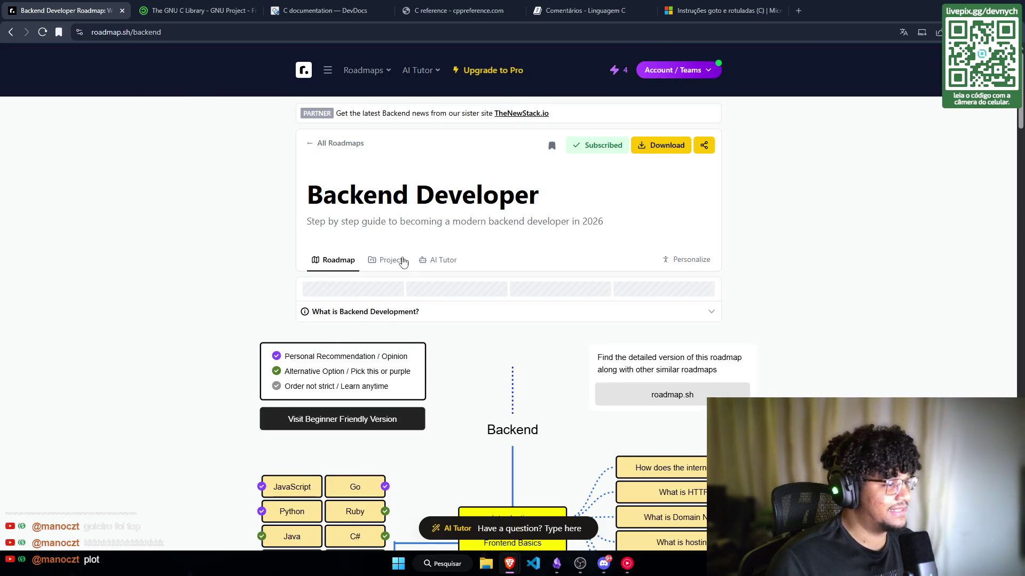
left_click(403, 262)
scroll(327, 259, "down", 7)
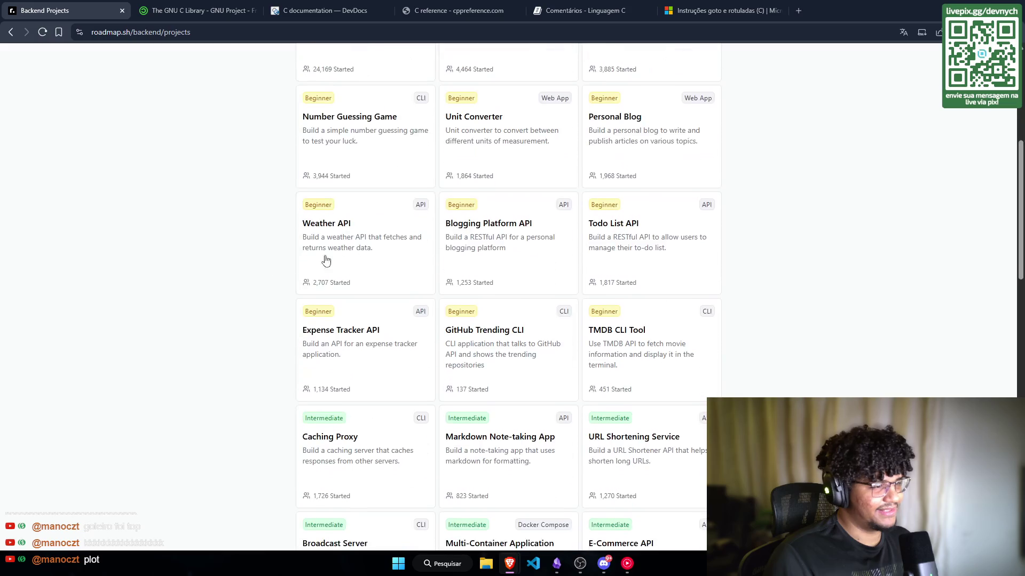
scroll(347, 240, "down", 9)
scroll(363, 229, "up", 2)
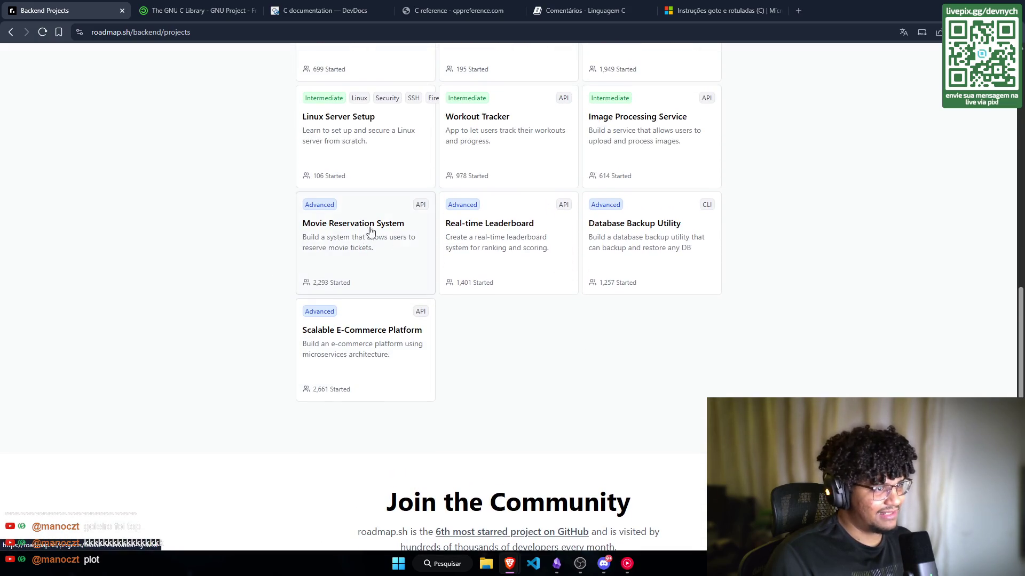
left_click(341, 334)
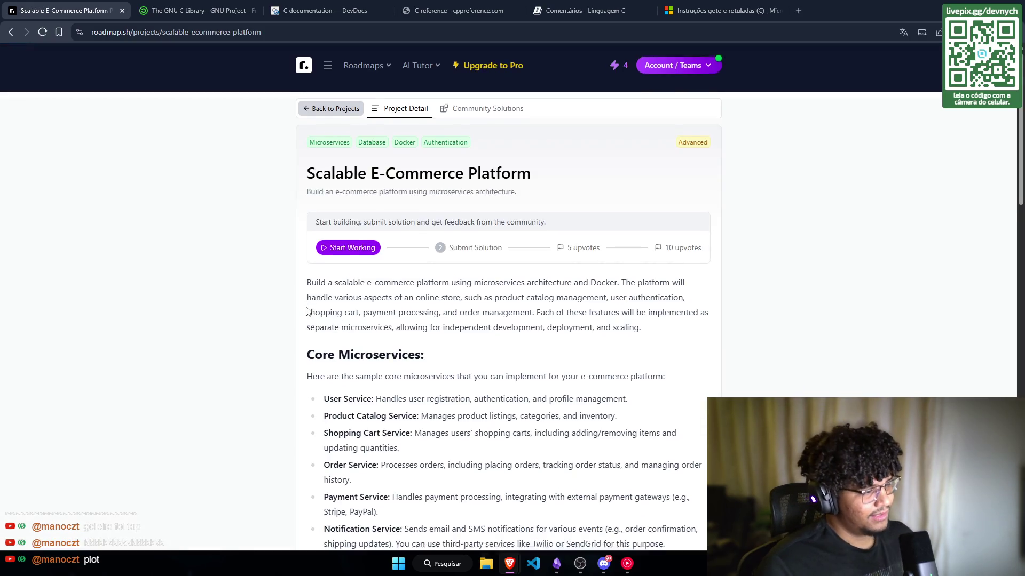
Step: Un-maximize the browser into a smaller window and select the Core Microservices heading
scroll(287, 239, "down", 1)
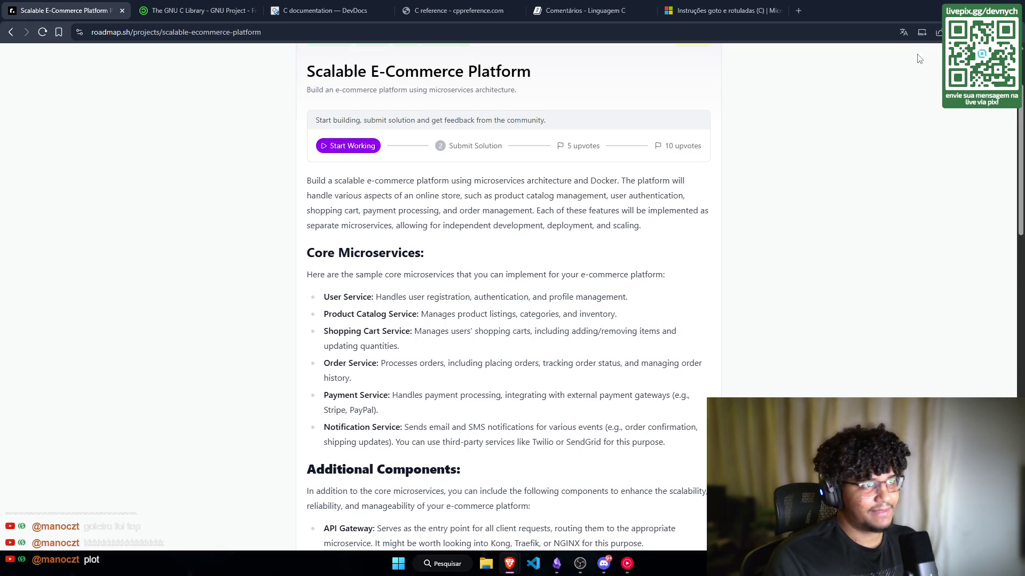
mouse_move(854, 10)
left_mouse_down()
mouse_move(850, 26)
mouse_move(541, 38)
left_mouse_up()
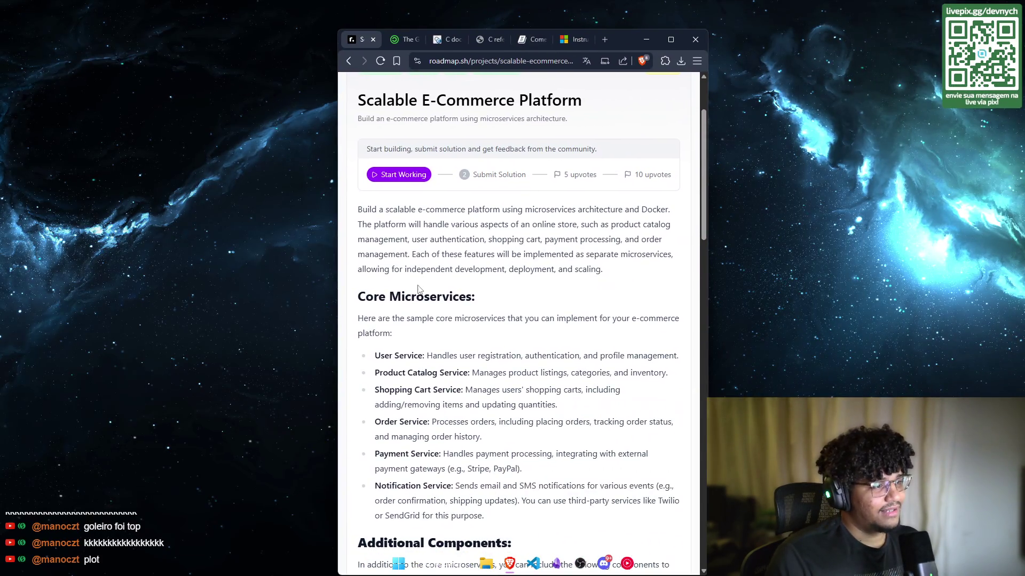
mouse_move(360, 299)
left_mouse_down()
mouse_move(470, 299)
mouse_move(488, 309)
left_mouse_up()
left_click(434, 338)
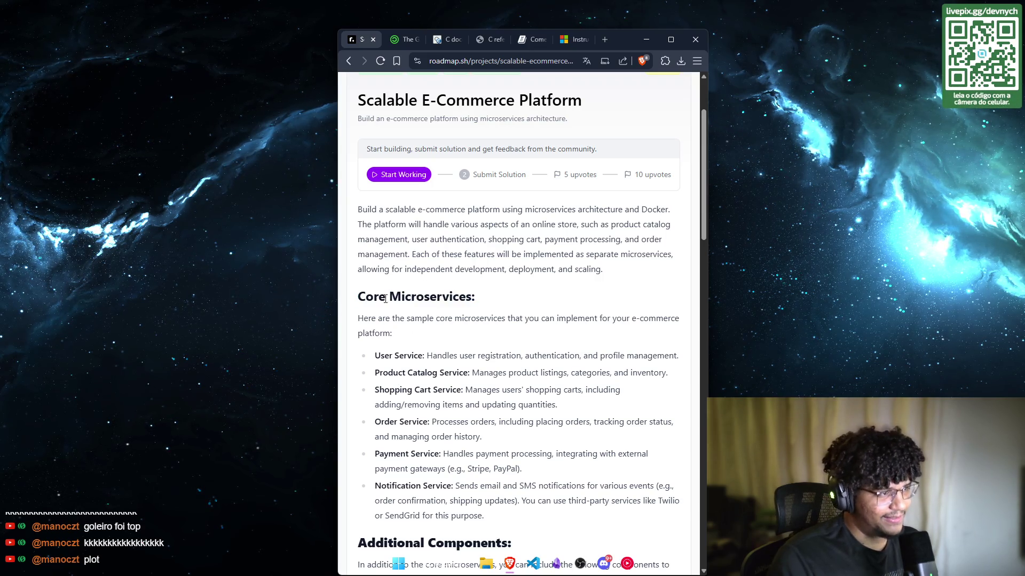
scroll(395, 273, "down", 1)
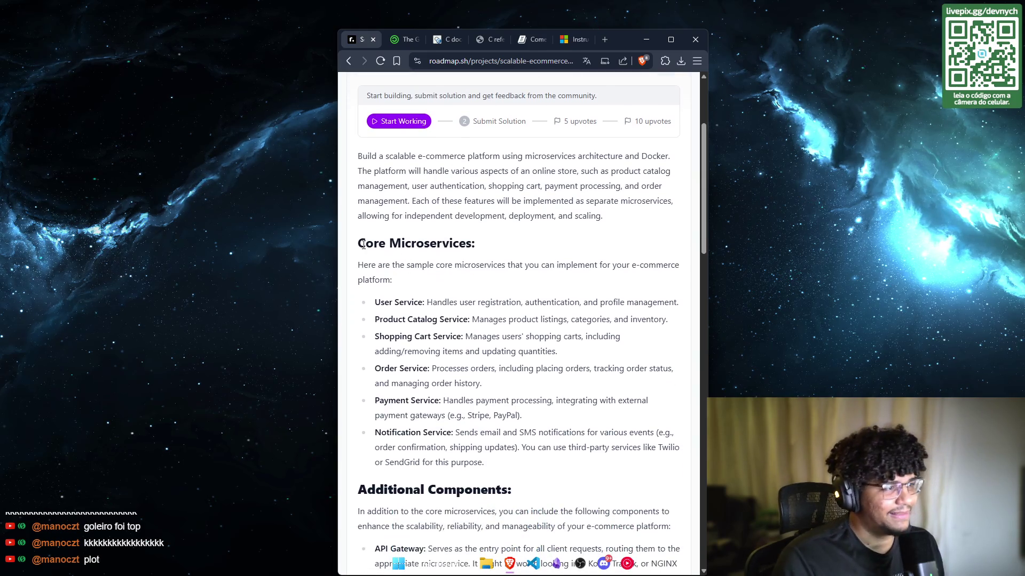
left_click_drag(358, 243, 488, 247)
left_click(488, 247)
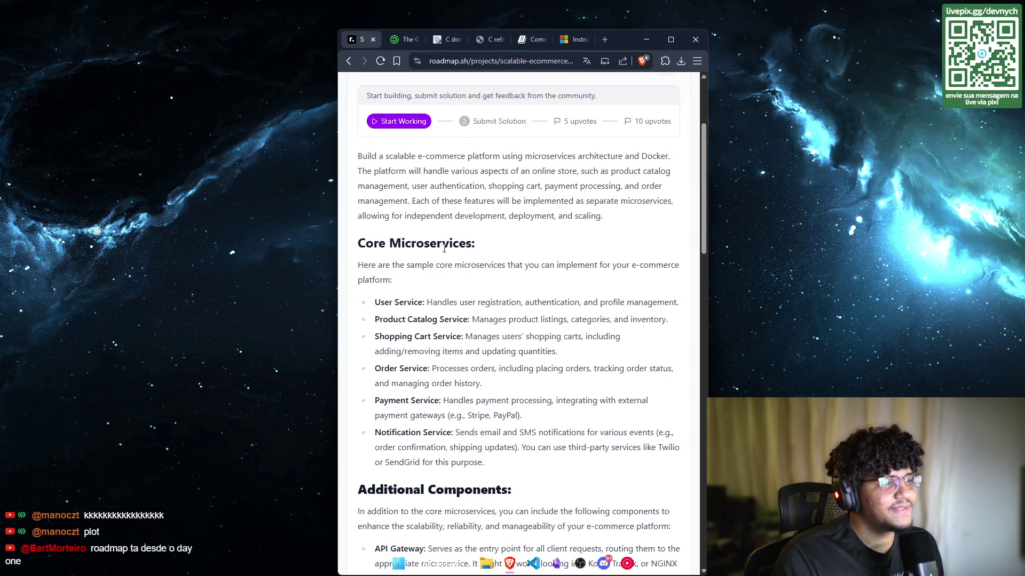
triple_click(424, 242)
scroll(430, 208, "down", 1)
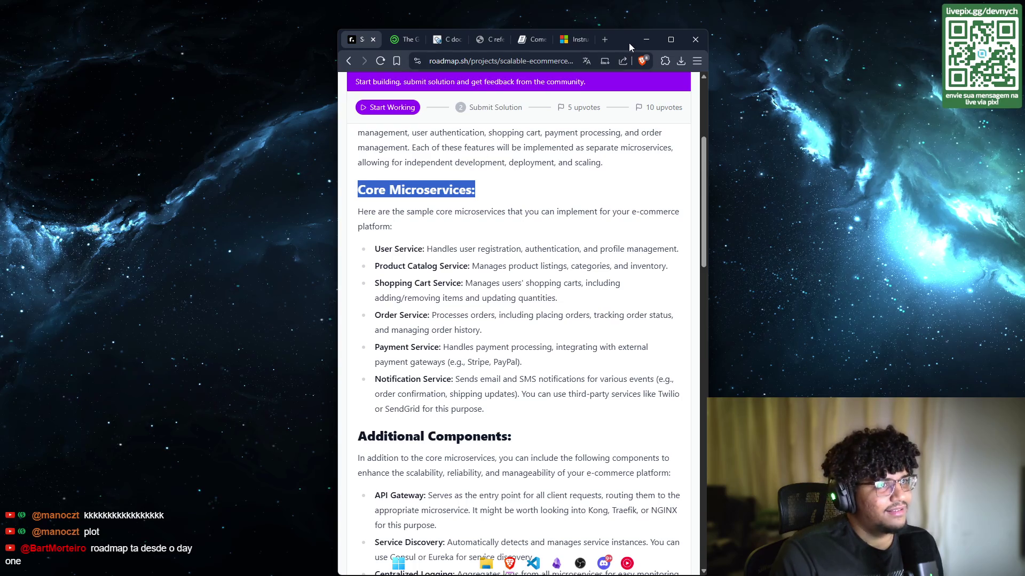
Step: Move the browser window further right and highlight the User Service line
left_click_drag(629, 43, 732, 35)
left_click_drag(478, 240, 782, 241)
left_click(663, 307)
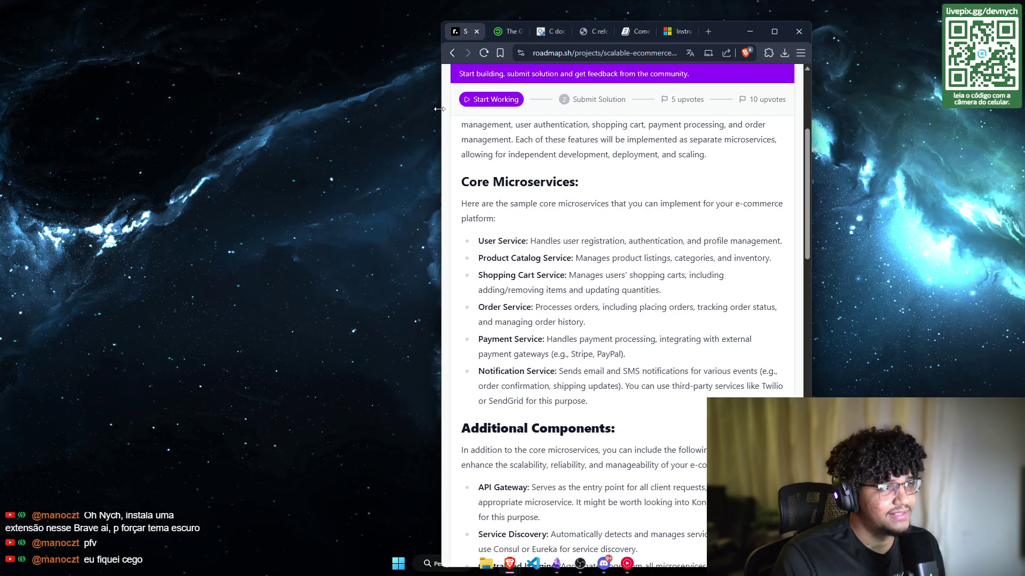
mouse_move(441, 119)
left_mouse_down()
mouse_move(497, 119)
mouse_move(432, 119)
left_mouse_up()
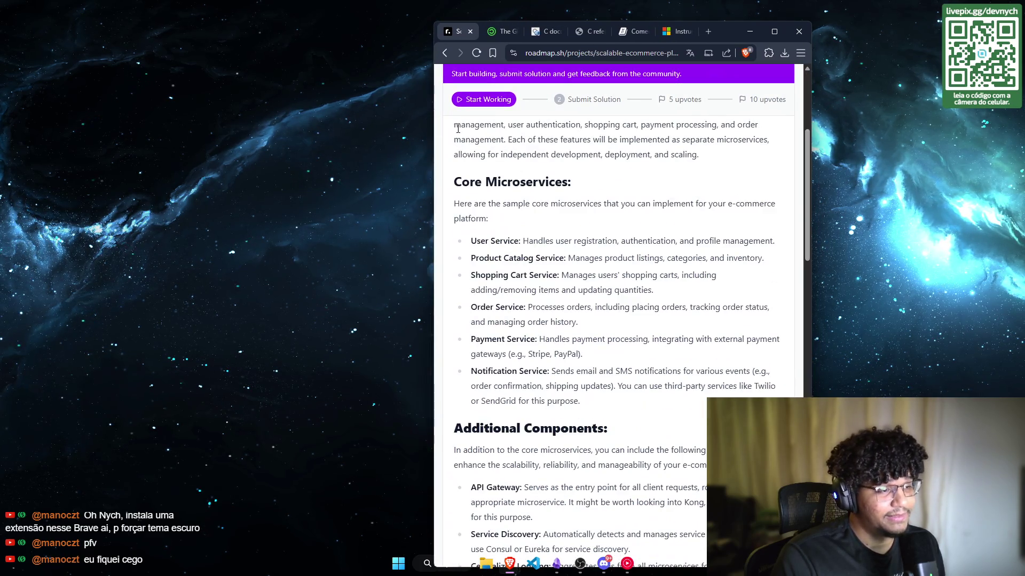
scroll(513, 246, "down", 2)
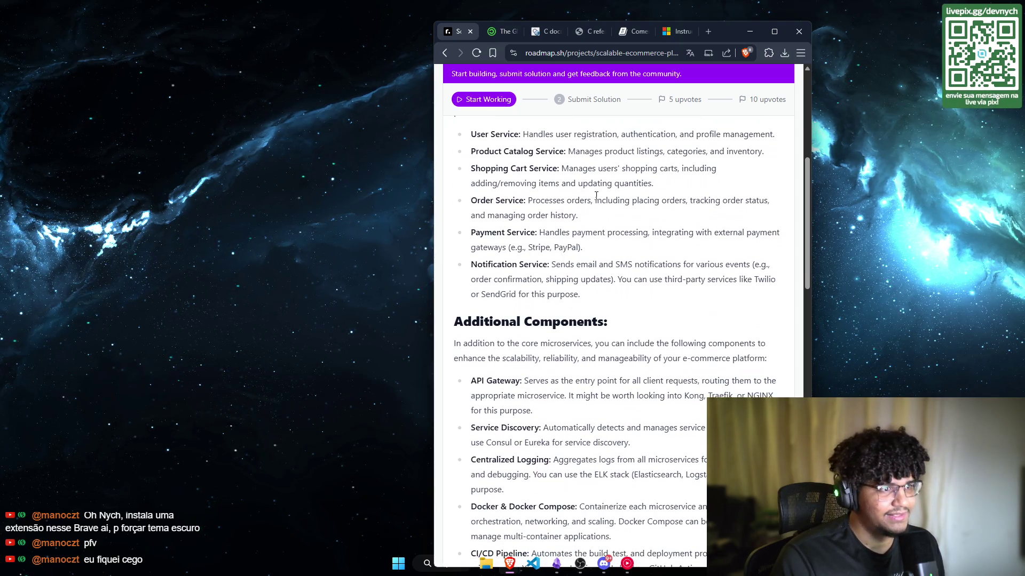
scroll(629, 199, "up", 1)
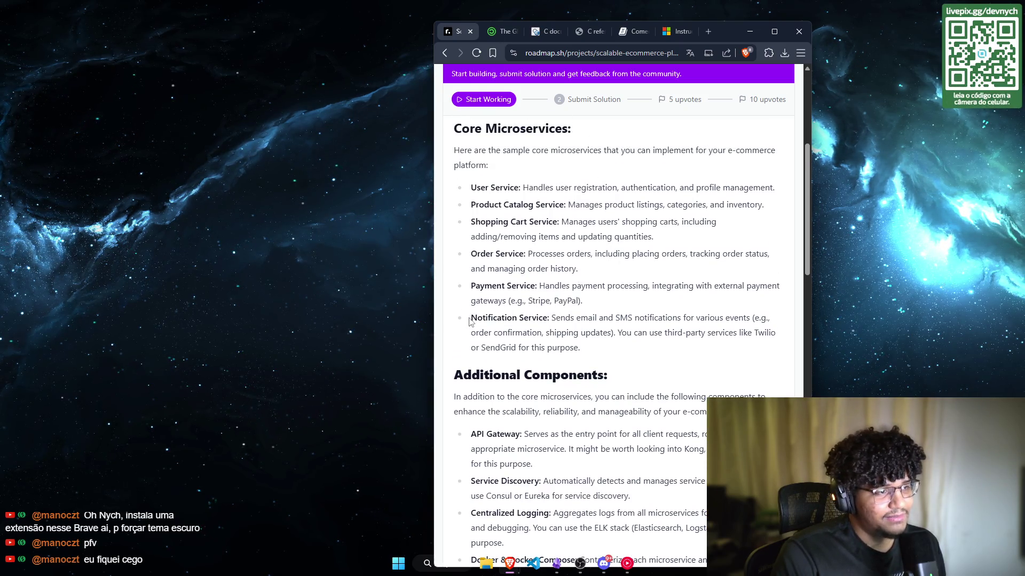
mouse_move(469, 321)
left_mouse_down()
mouse_move(540, 320)
mouse_move(587, 350)
left_mouse_up()
left_click(629, 347)
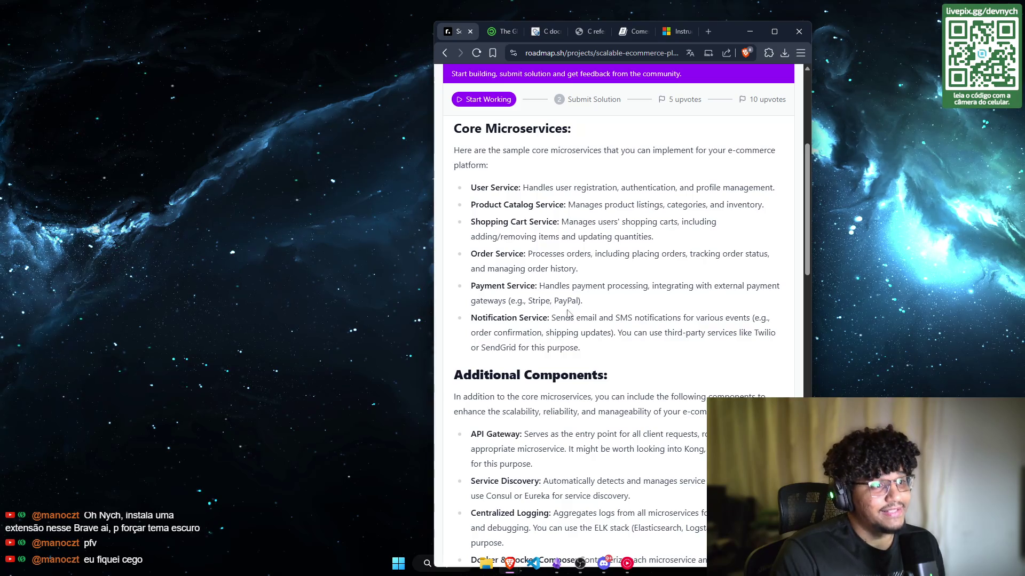
scroll(507, 331, "down", 1)
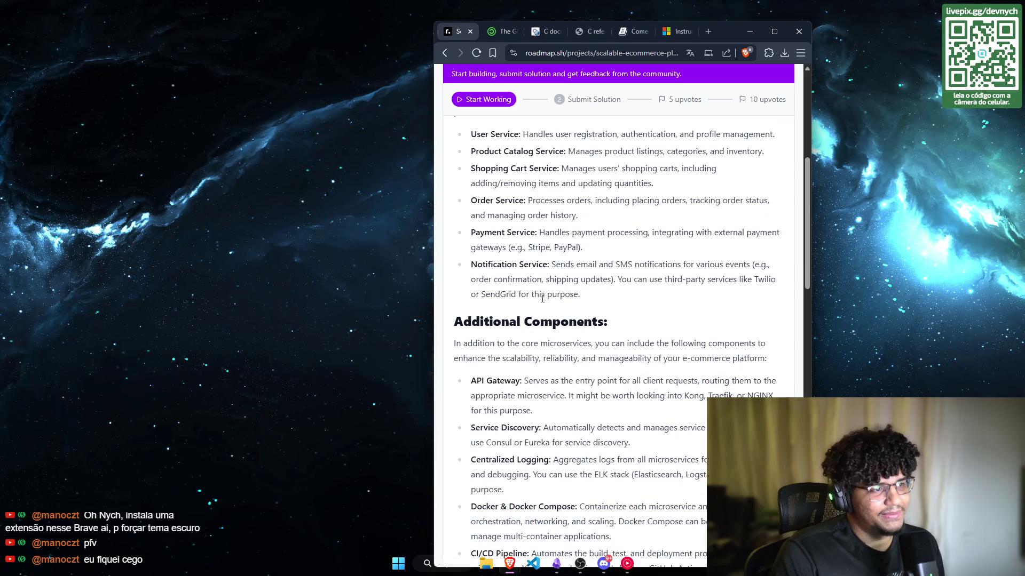
scroll(512, 284, "up", 1)
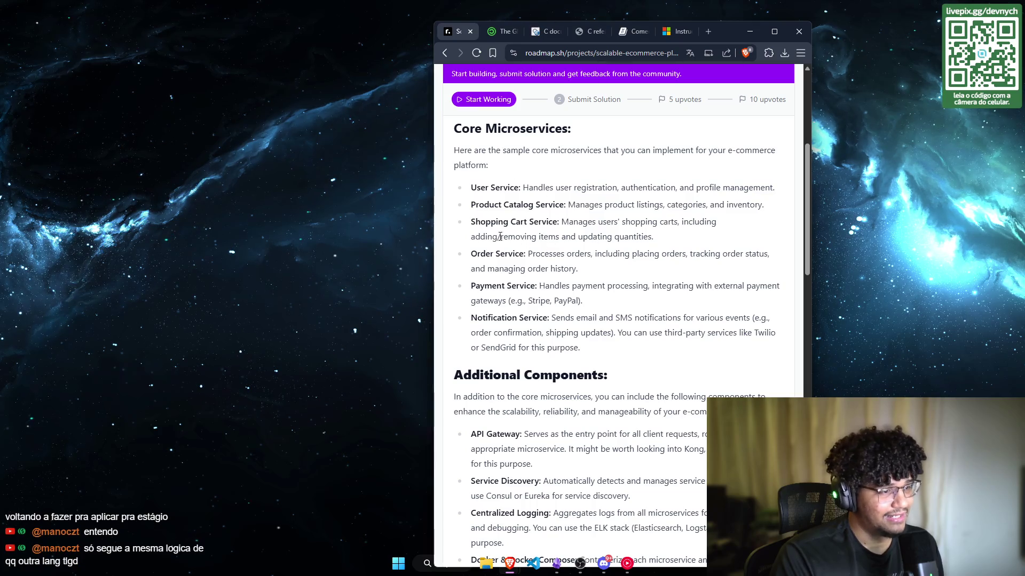
scroll(747, 75, "down", 1)
scroll(587, 160, "up", 6)
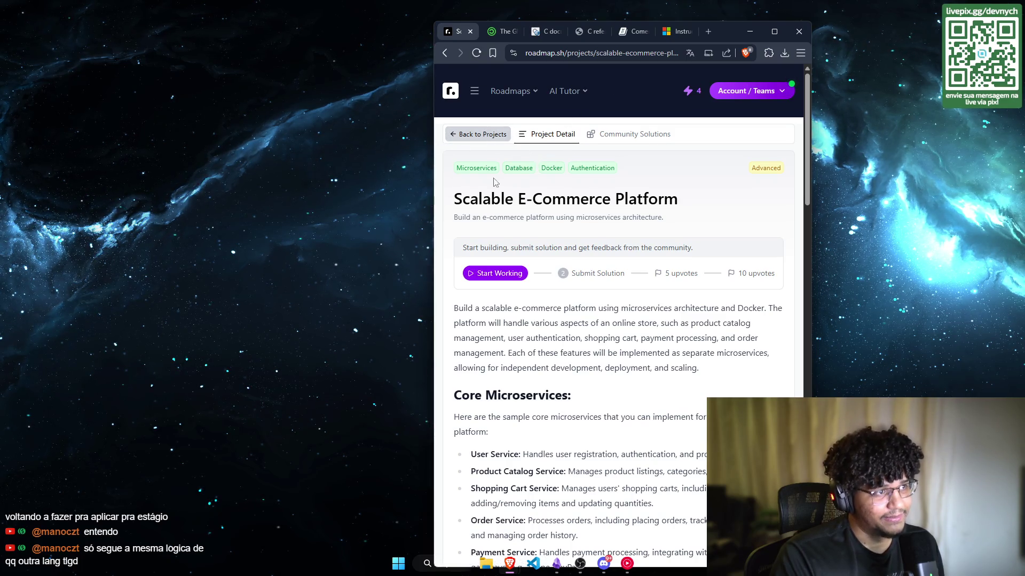
Step: Scroll the Core Microservices list and highlight the Shopping Cart Service description
scroll(494, 182, "down", 3)
scroll(574, 187, "down", 10)
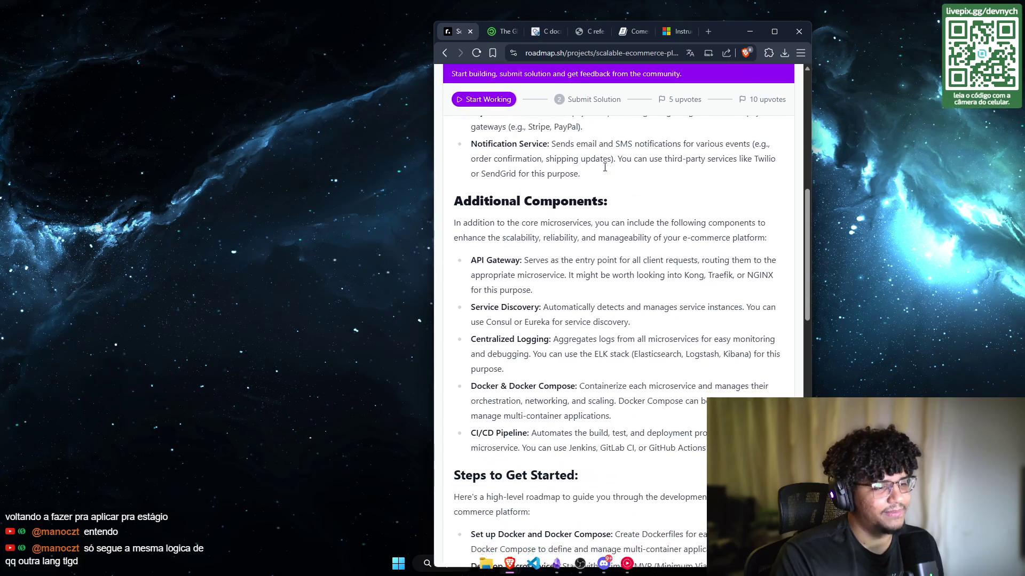
scroll(517, 154, "down", 3)
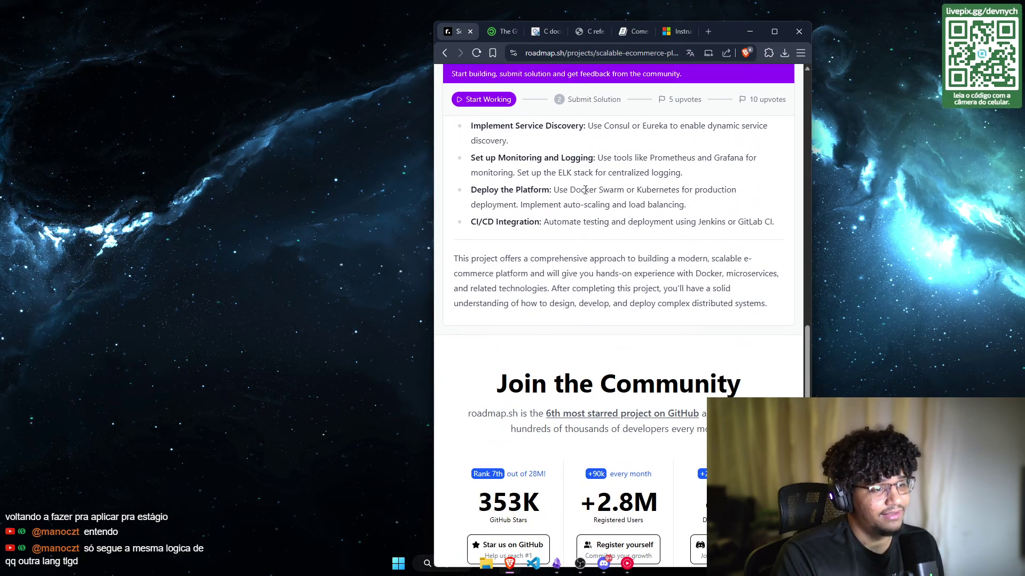
scroll(585, 190, "up", 7)
scroll(585, 190, "up", 8)
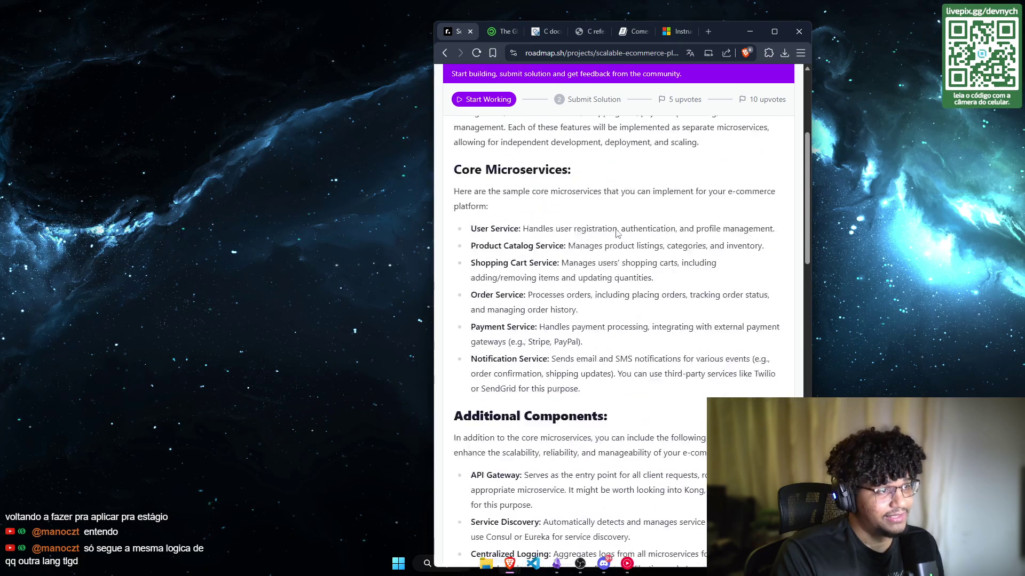
scroll(545, 299, "down", 3)
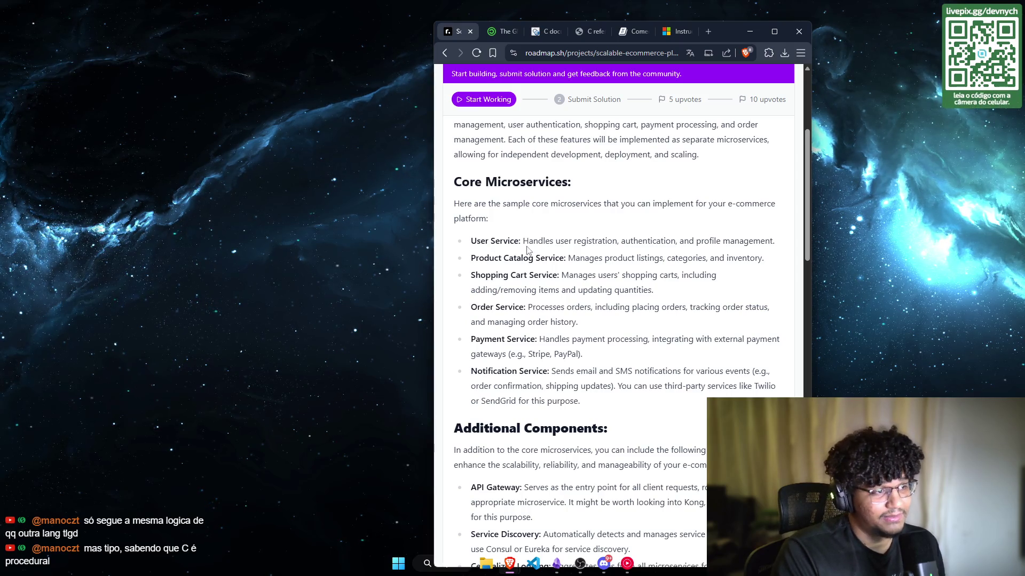
scroll(539, 256, "down", 2)
scroll(480, 211, "up", 1)
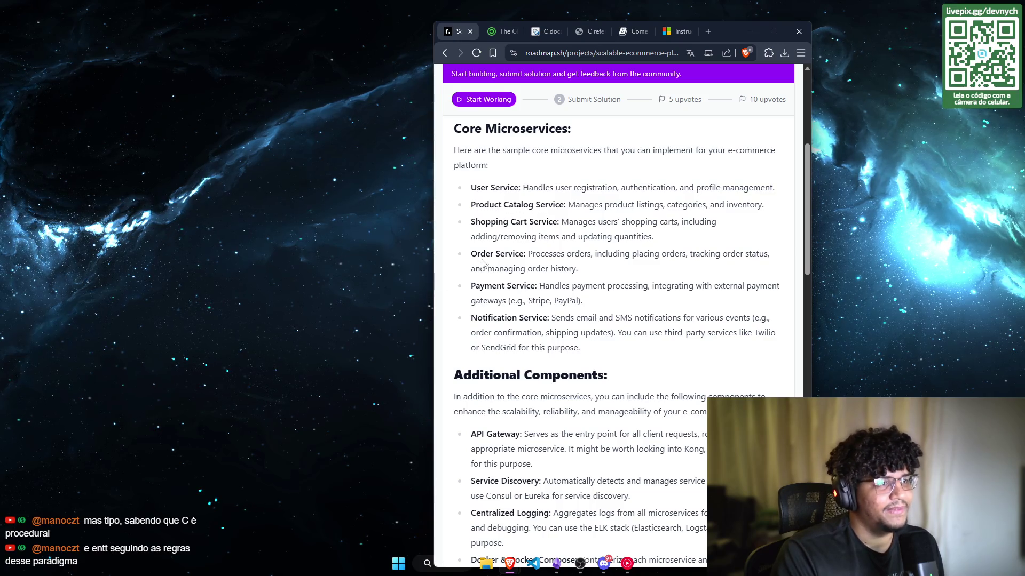
scroll(512, 258, "up", 1)
left_click_drag(503, 276, 574, 273)
left_click(479, 288)
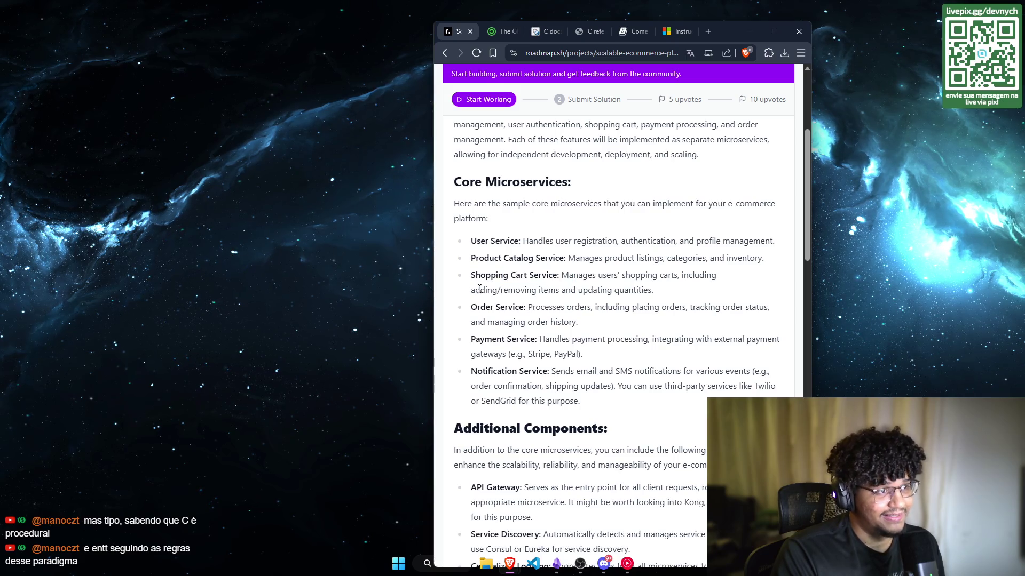
left_click_drag(472, 276, 663, 293)
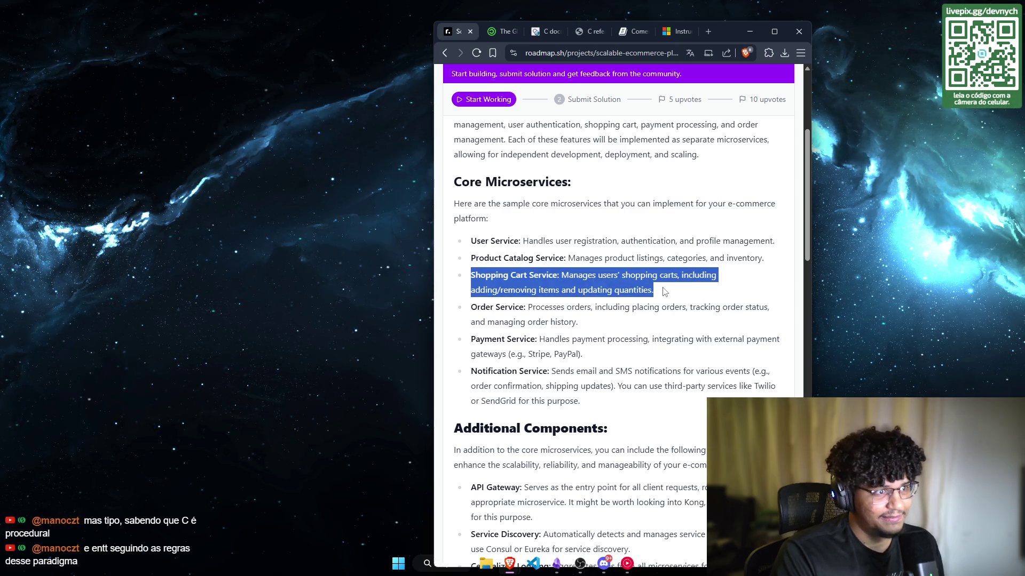
left_click(515, 306)
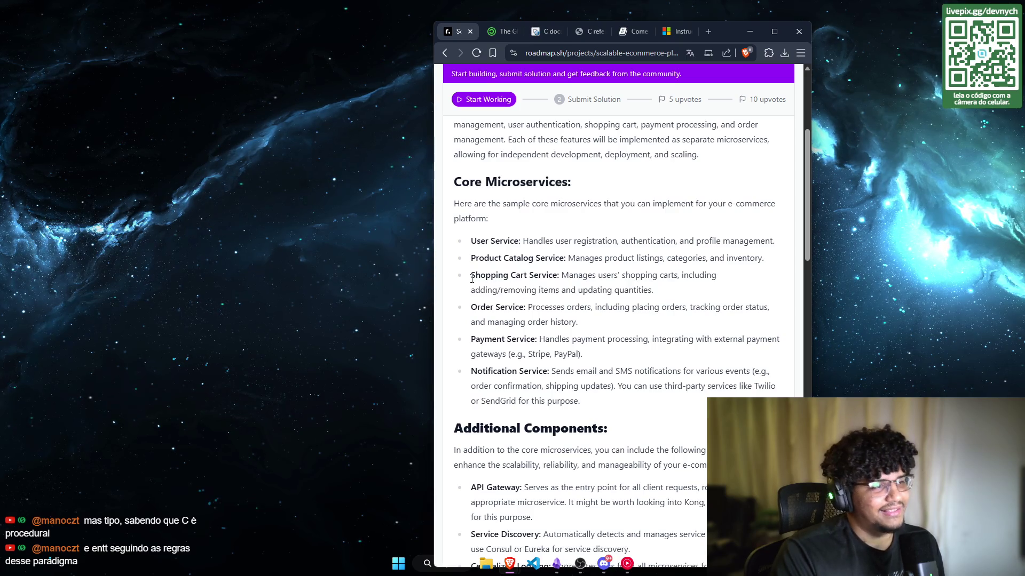
Step: Highlight the Product Catalog Service line, then return to the roadmap.sh dashboard via the logo
mouse_move(471, 275)
left_mouse_down()
mouse_move(657, 283)
mouse_move(607, 290)
left_mouse_up()
left_click_drag(475, 259, 750, 260)
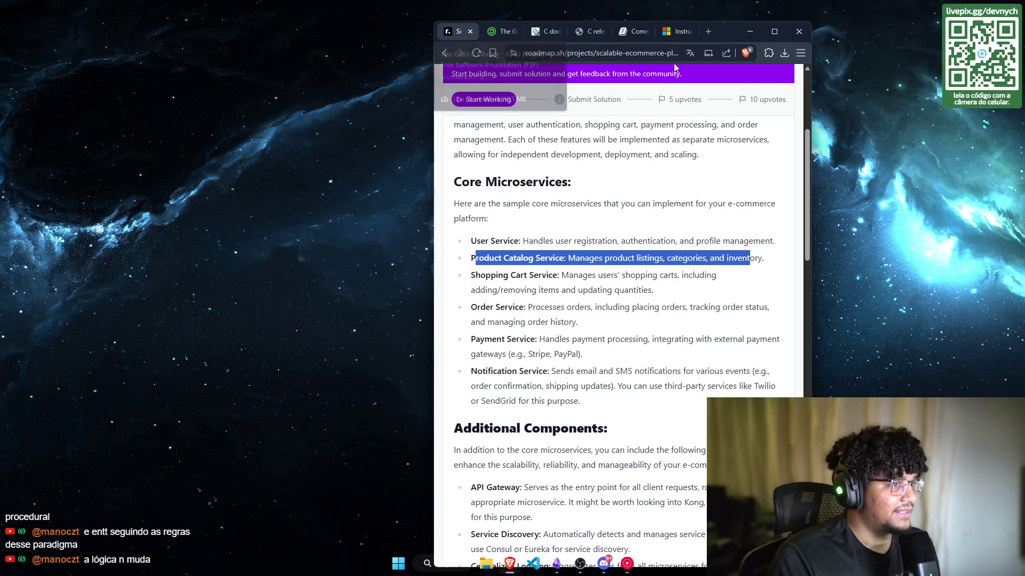
scroll(462, 89, "up", 4)
left_click(451, 90)
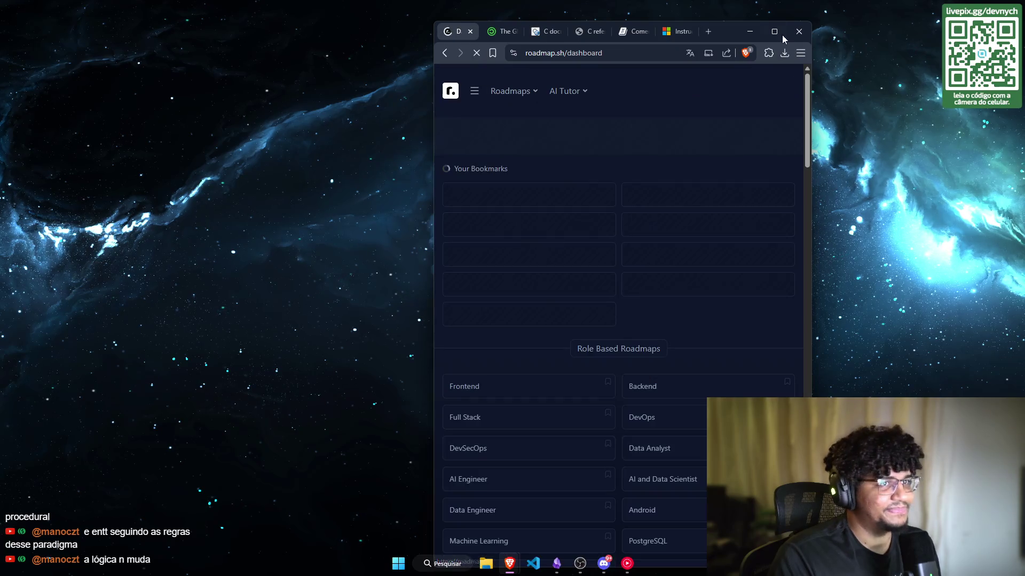
Step: Maximize Brave and show the extensions list with Bitwarden, Dark Reader and JSON Formatter
key("super+Up")
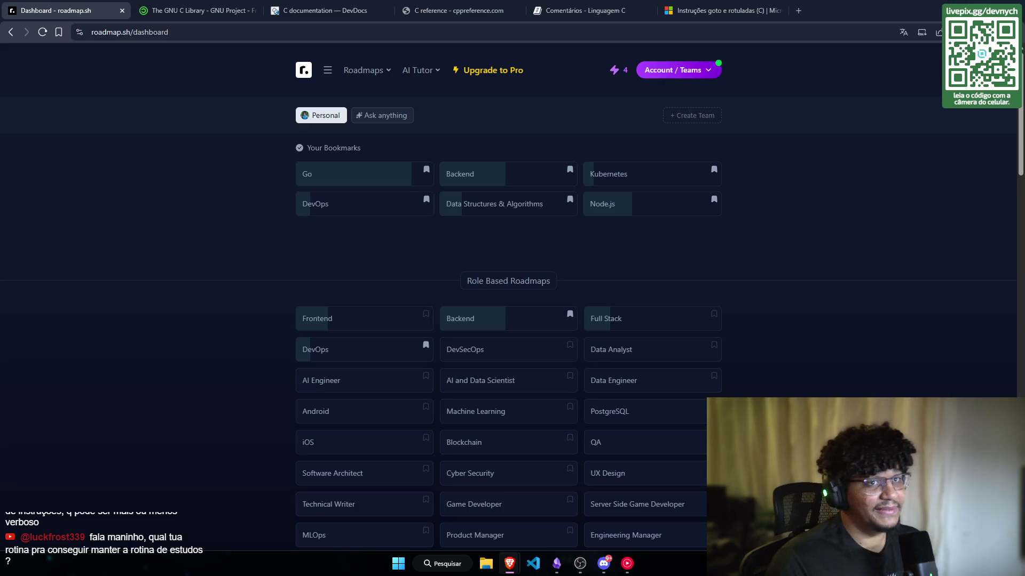
left_click(975, 32)
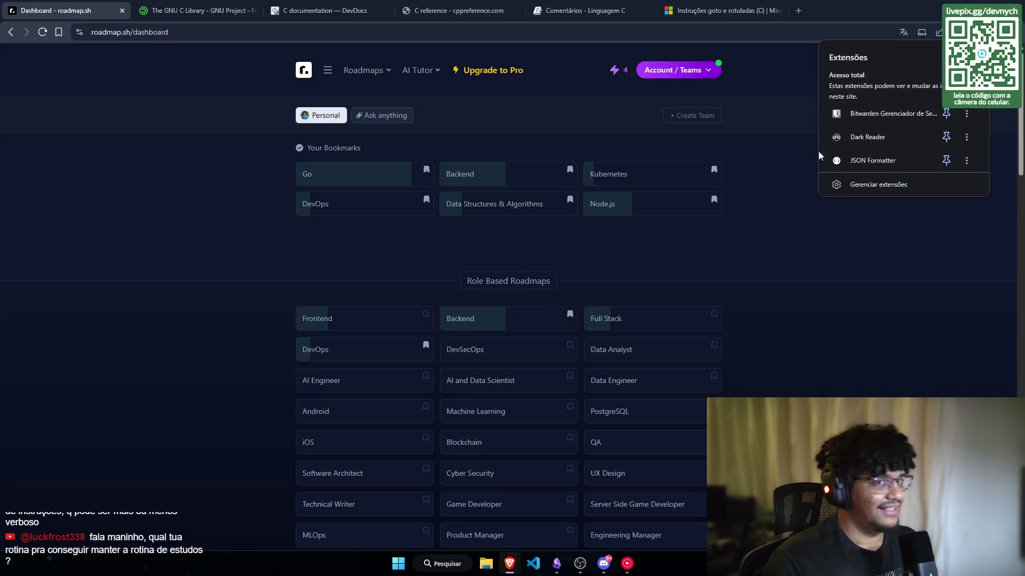
Step: Open Dark Reader's popup for roadmap.sh, review its filters, and dismiss it
left_click(862, 139)
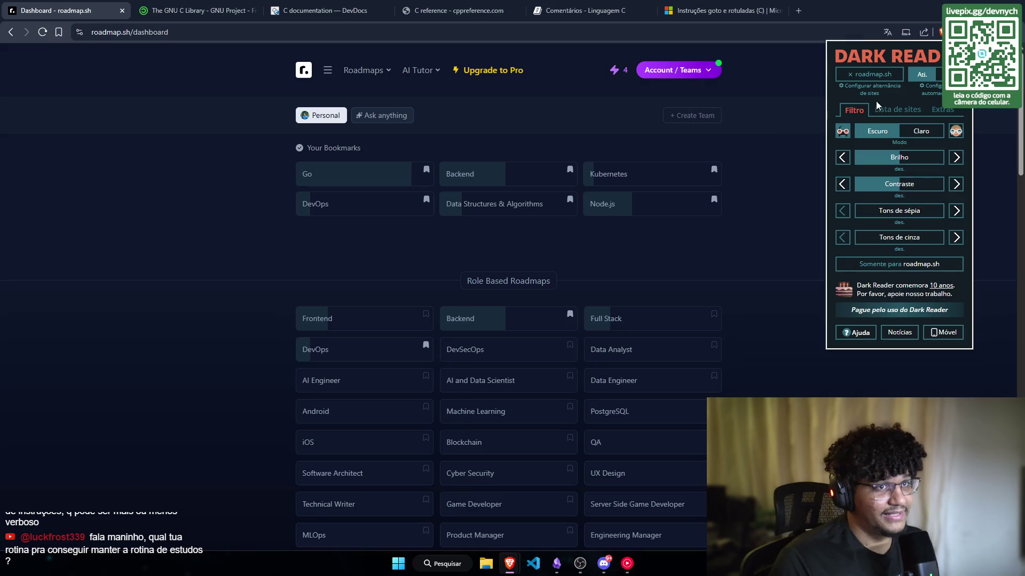
left_click(143, 245)
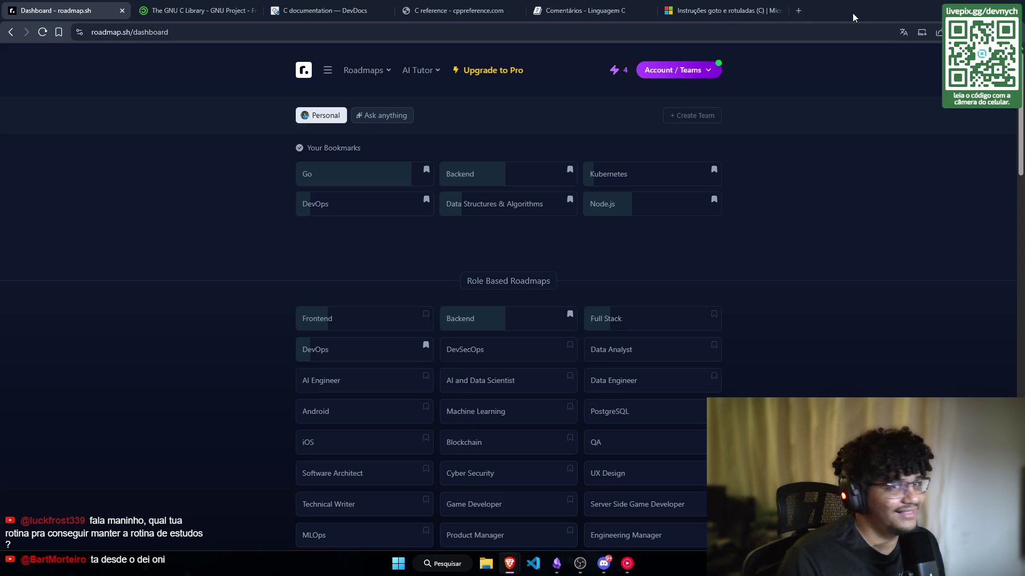
scroll(198, 344, "down", 4)
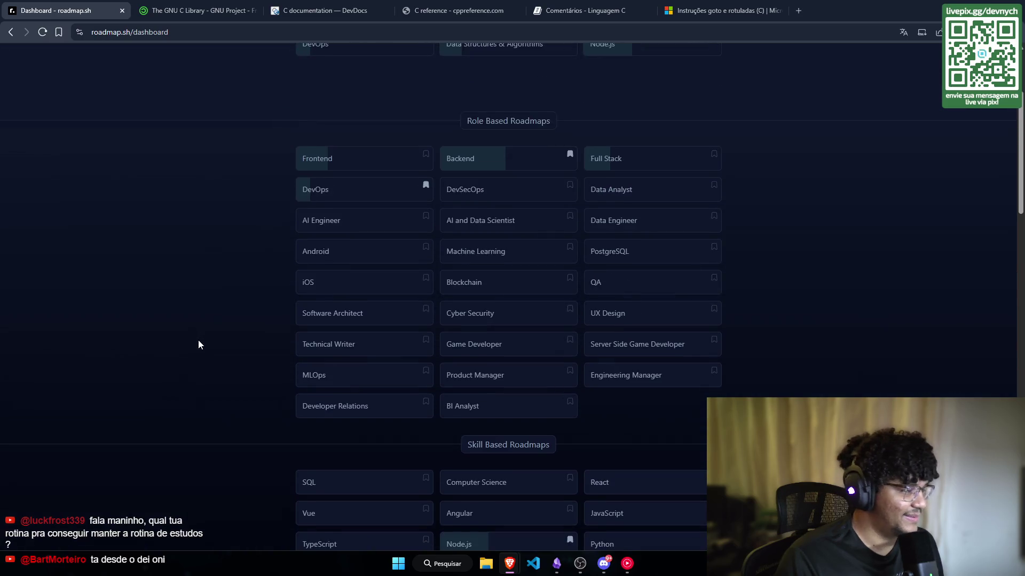
scroll(1020, 178, "up", 4)
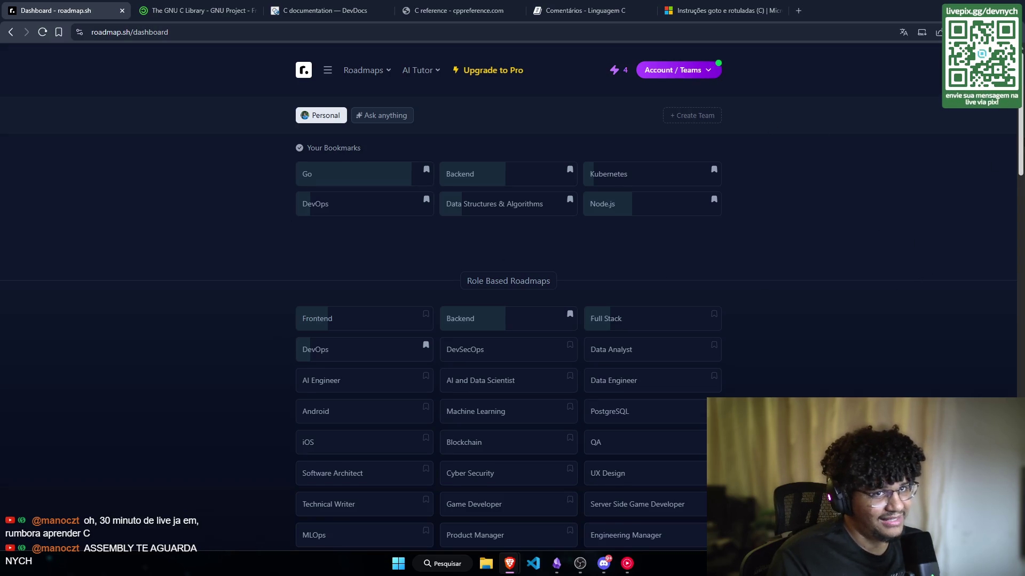
scroll(1016, 156, "down", 7)
scroll(985, 243, "down", 10)
scroll(996, 147, "up", 20)
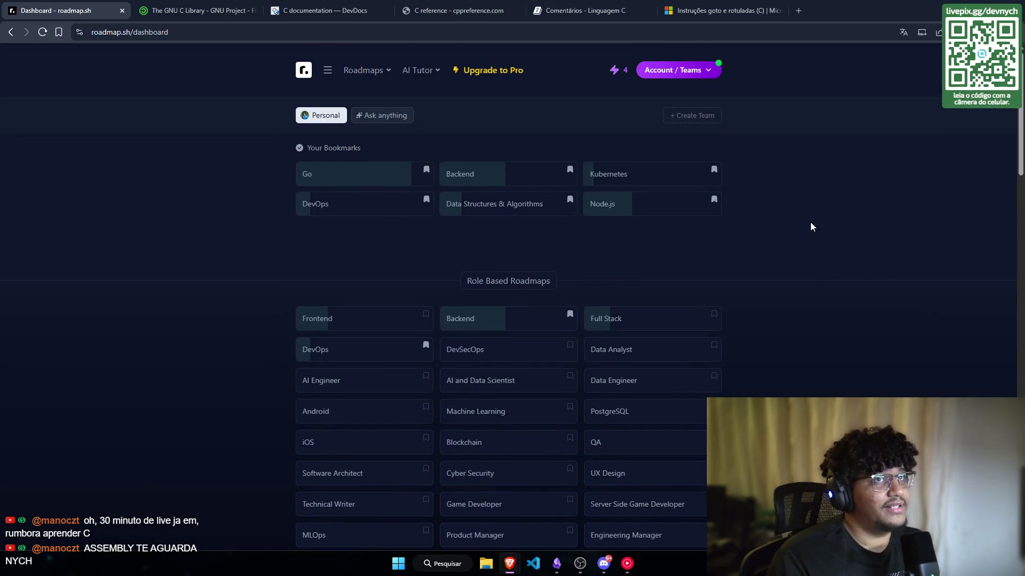
scroll(1021, 88, "down", 2)
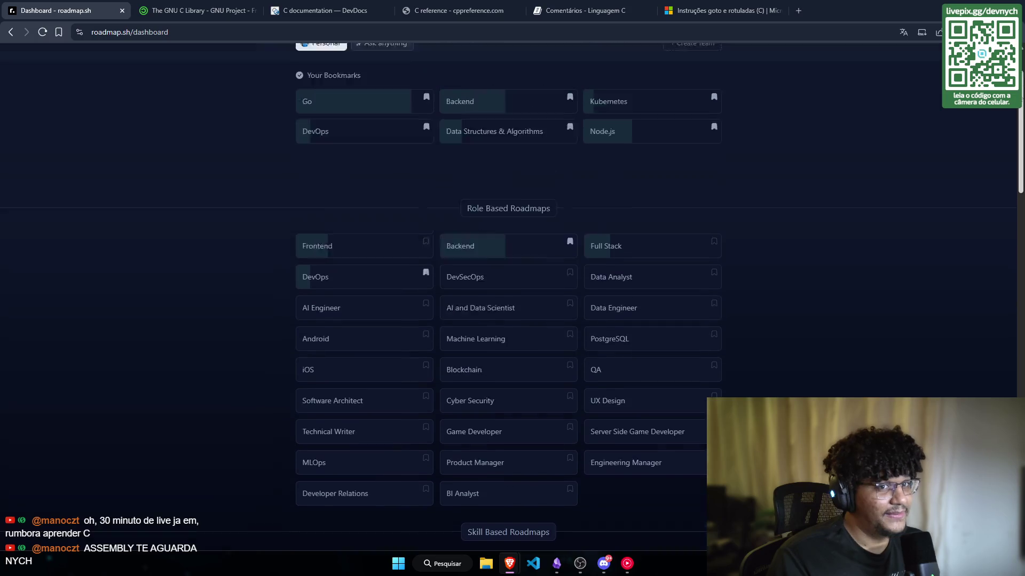
scroll(993, 123, "up", 2)
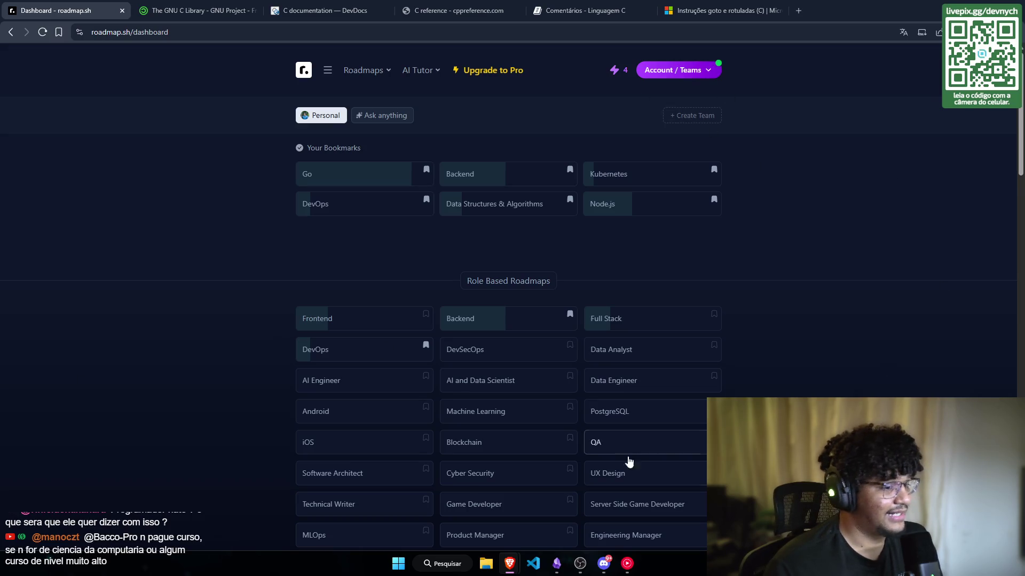
left_click(557, 563)
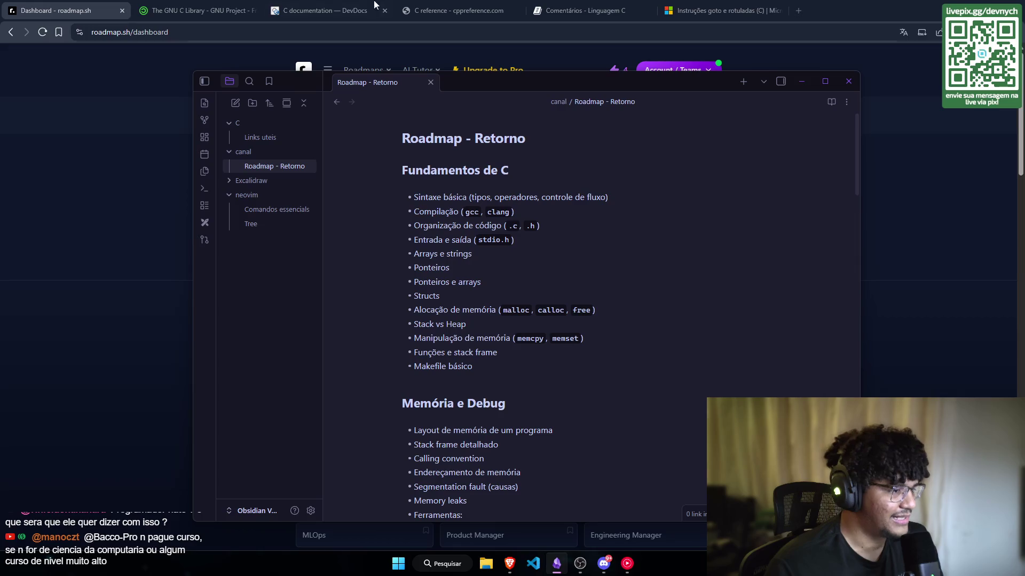
scroll(465, 381, "down", 3)
left_click(134, 233)
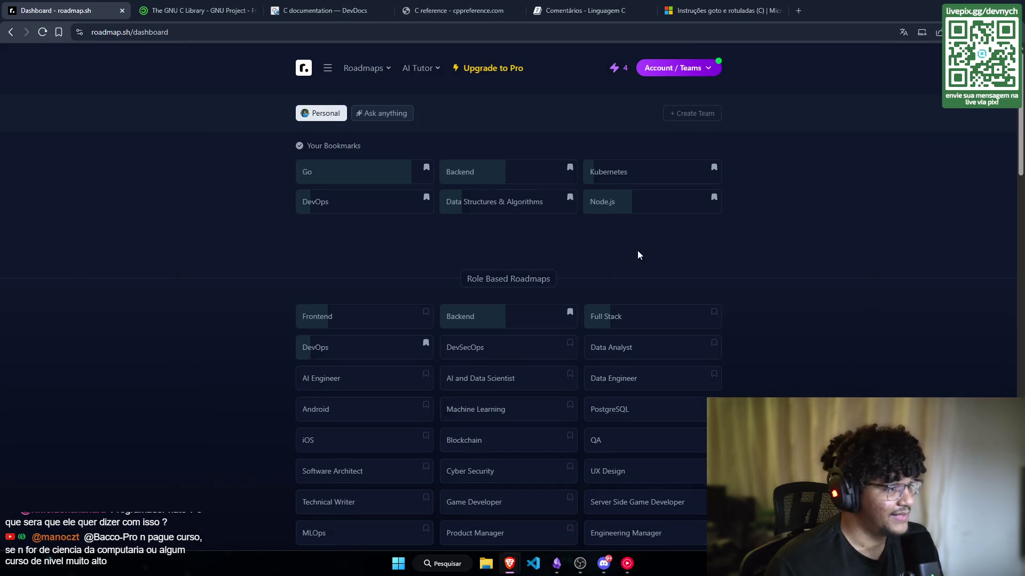
Step: Close the GNU C Library and DevDocs tabs, reopening the cppreference tab closed by mistake
scroll(774, 280, "down", 3)
scroll(414, 101, "up", 3)
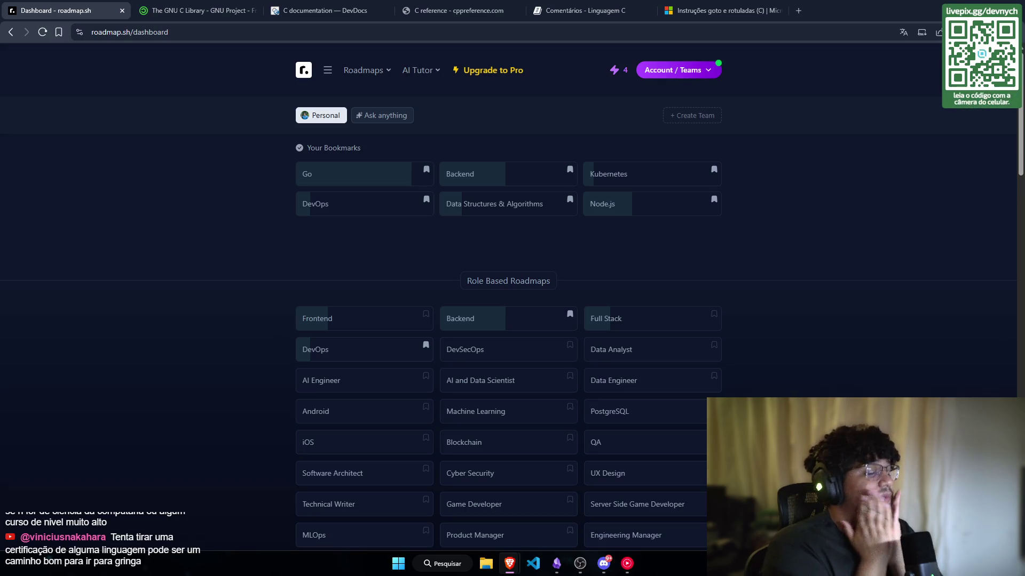
left_click(187, 13)
left_click(254, 10)
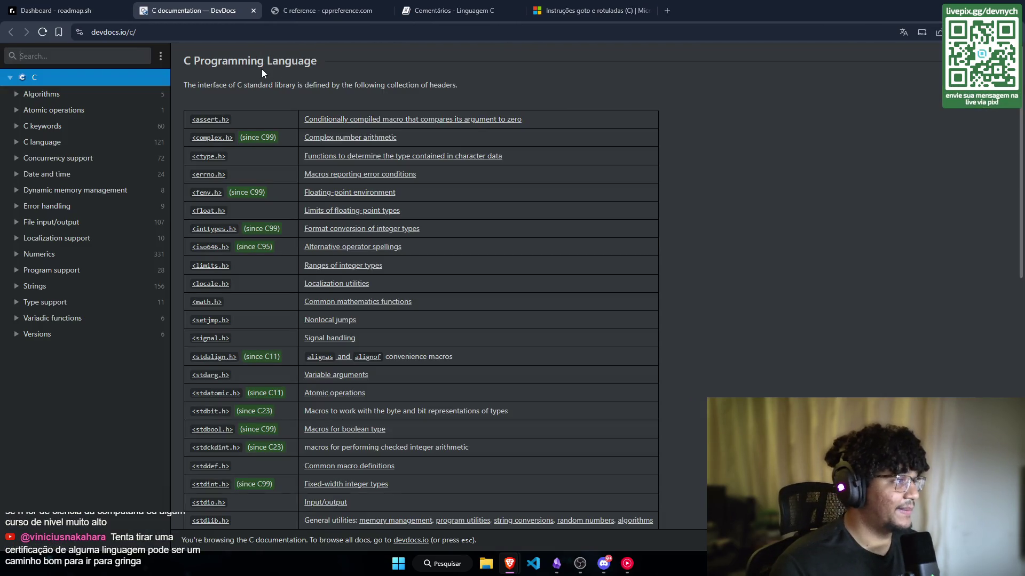
key("ctrl+w")
key("ctrl+w")
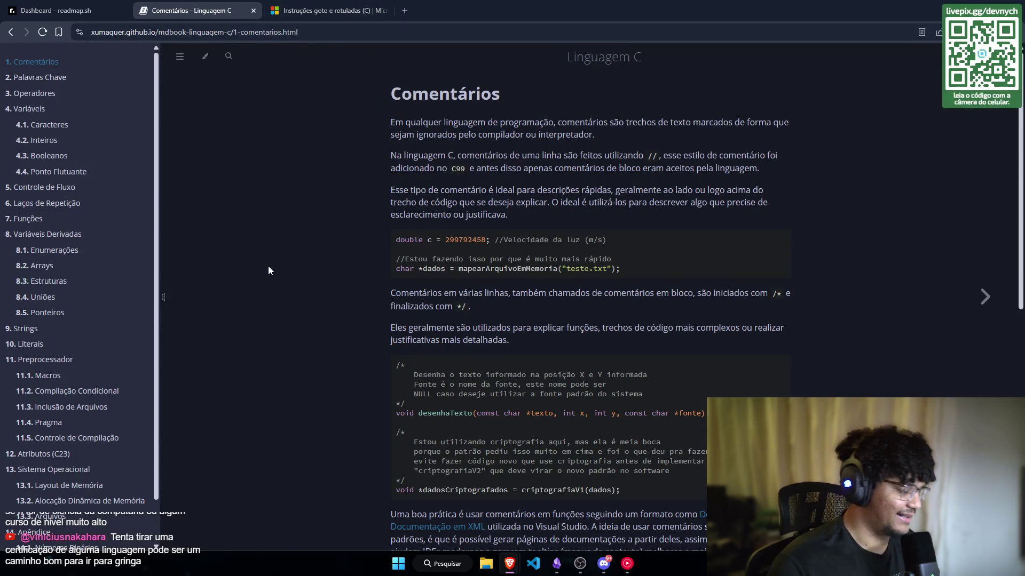
key("ctrl+shift+t")
Step: Close the roadmap.sh Dashboard tab, leaving cppreference's C reference showing
left_click(104, 5)
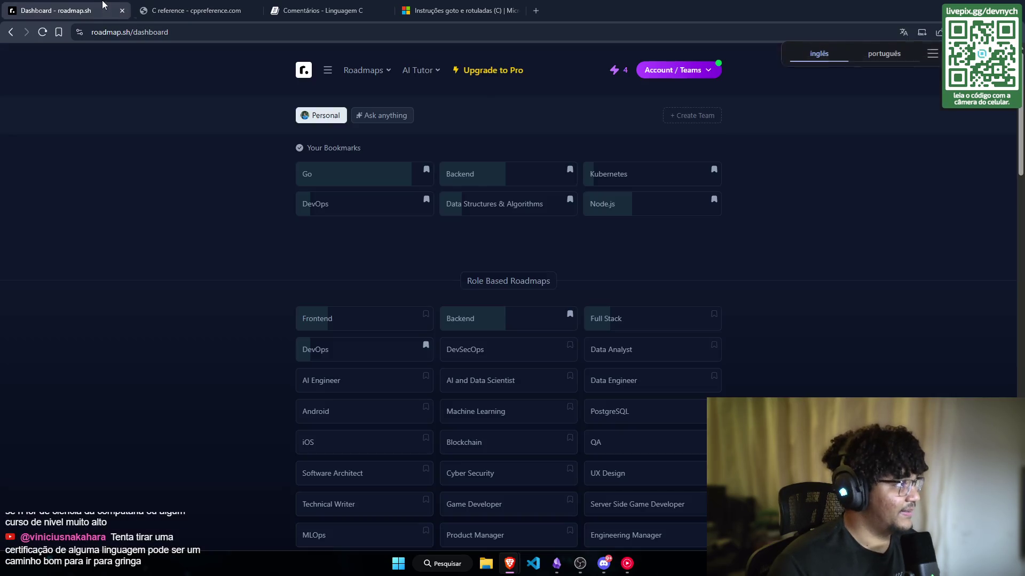
left_click(122, 11)
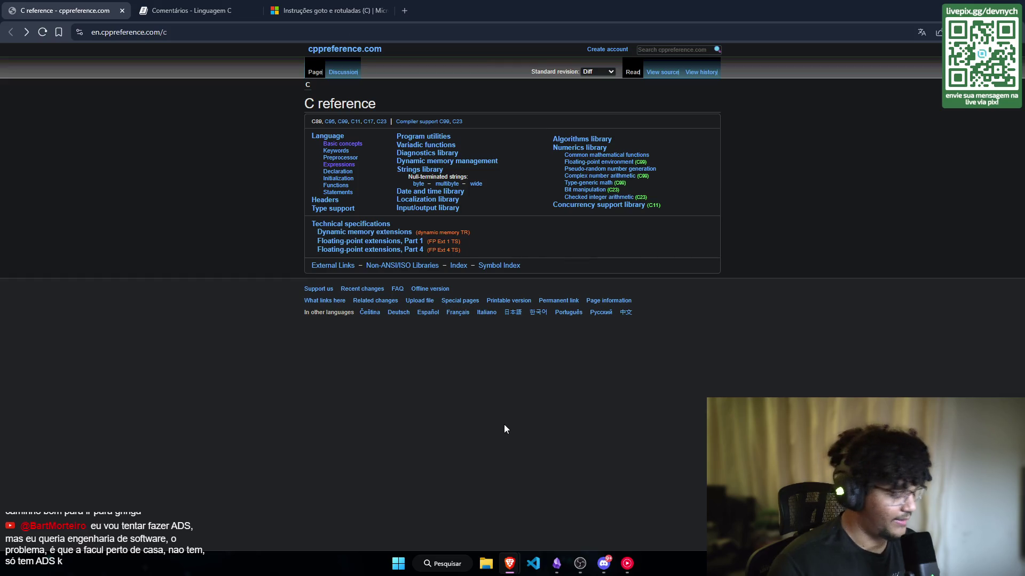
key("super+t")
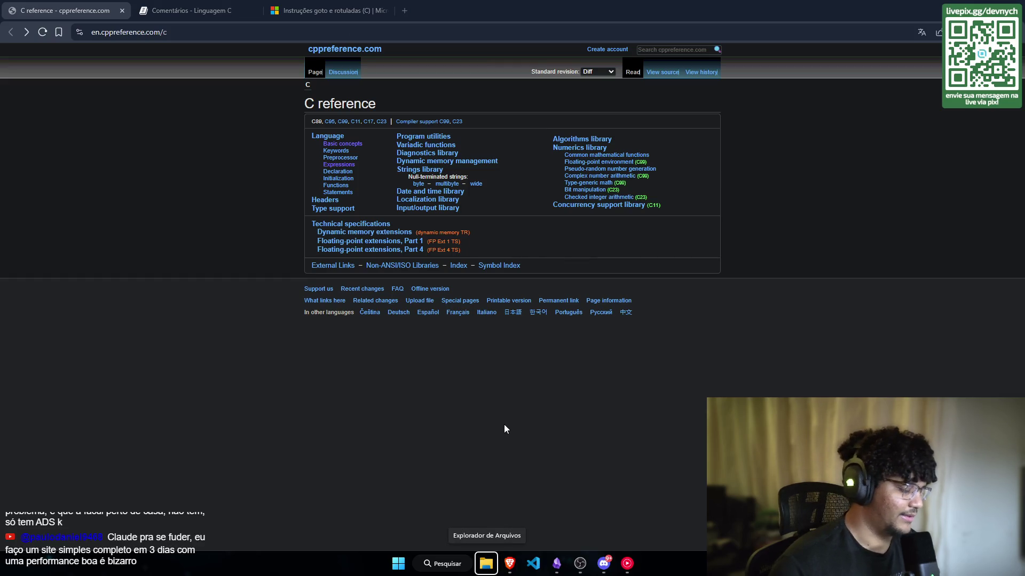
Step: Launch Windows Terminal with an Ubuntu session from the system search
key("super")
type("terminal")
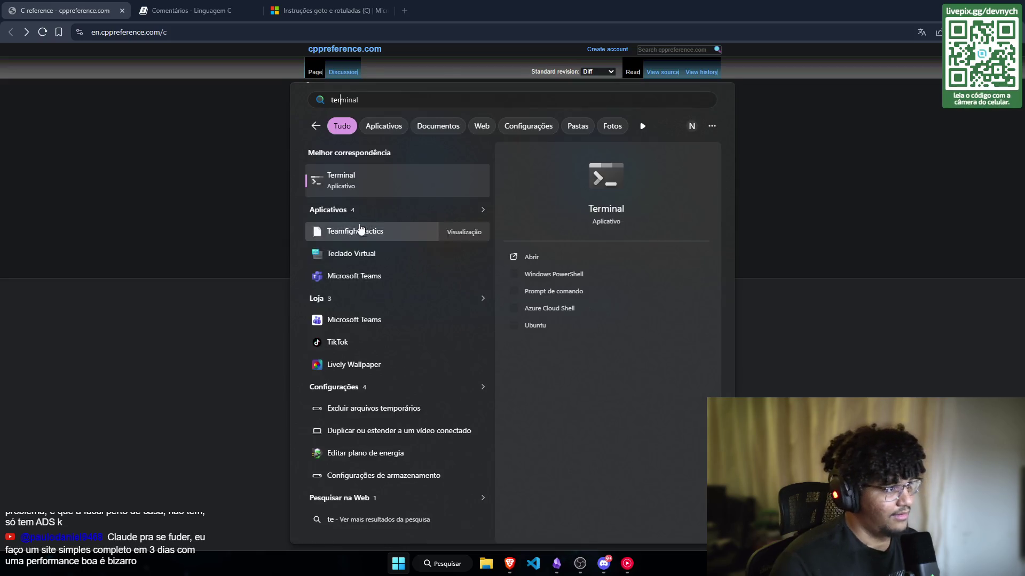
key("Return")
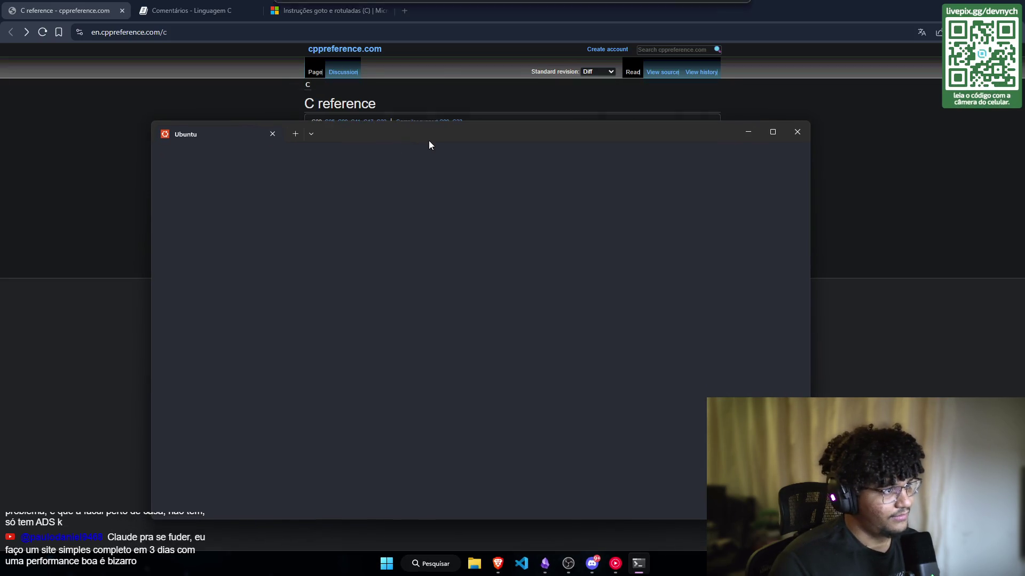
Step: Snap the terminal to the right half and the browser to the left, resizing the split
key("super+Right")
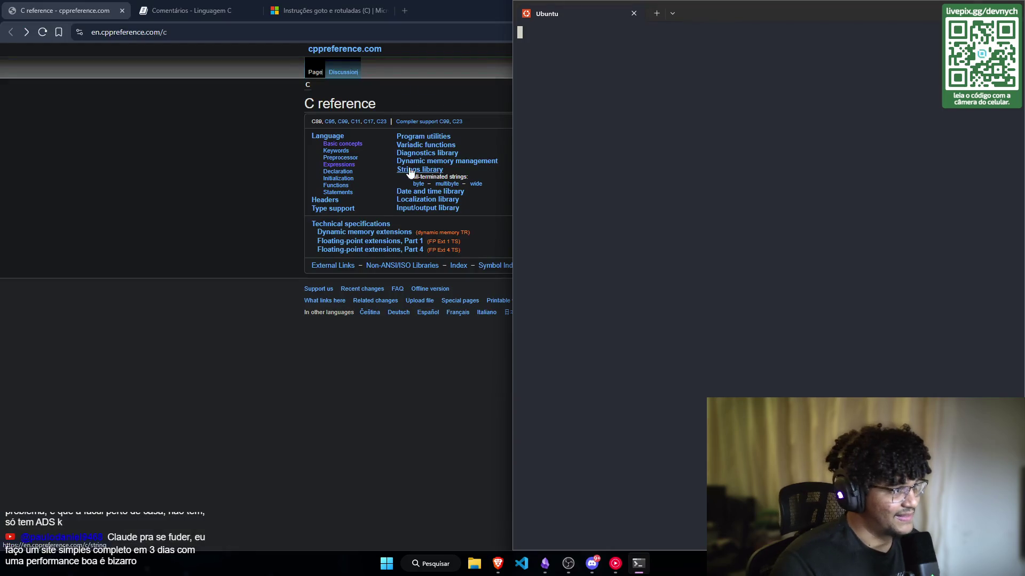
left_click(364, 481)
key("super+Left")
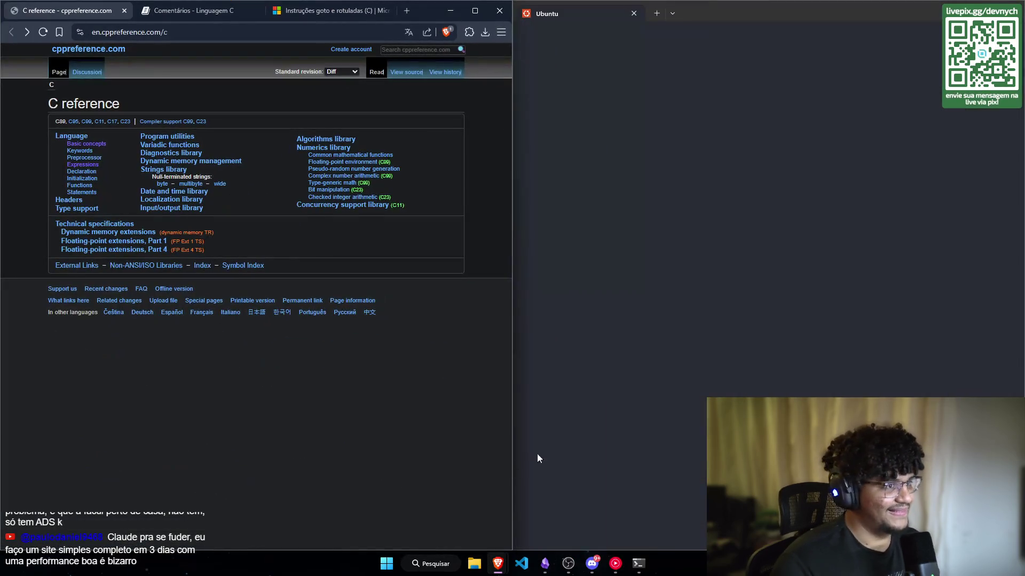
key("Escape")
mouse_move(513, 323)
left_mouse_down()
mouse_move(690, 313)
mouse_move(450, 279)
mouse_move(623, 259)
mouse_move(635, 247)
mouse_move(534, 274)
mouse_move(391, 256)
left_mouse_up()
Step: Clear the terminal and start vim at the Ubuntu prompt
key("ctrl+l")
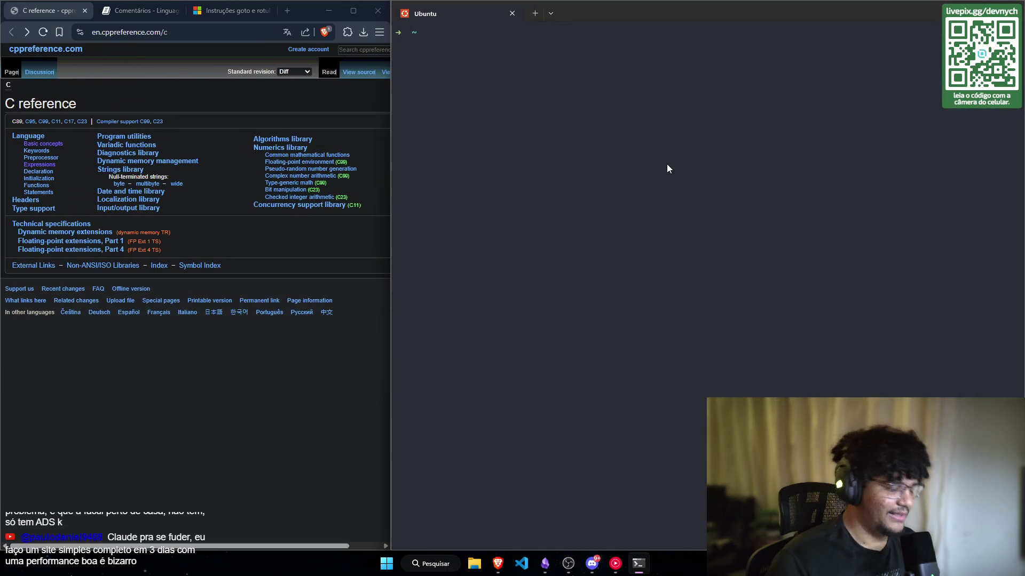
type("vim")
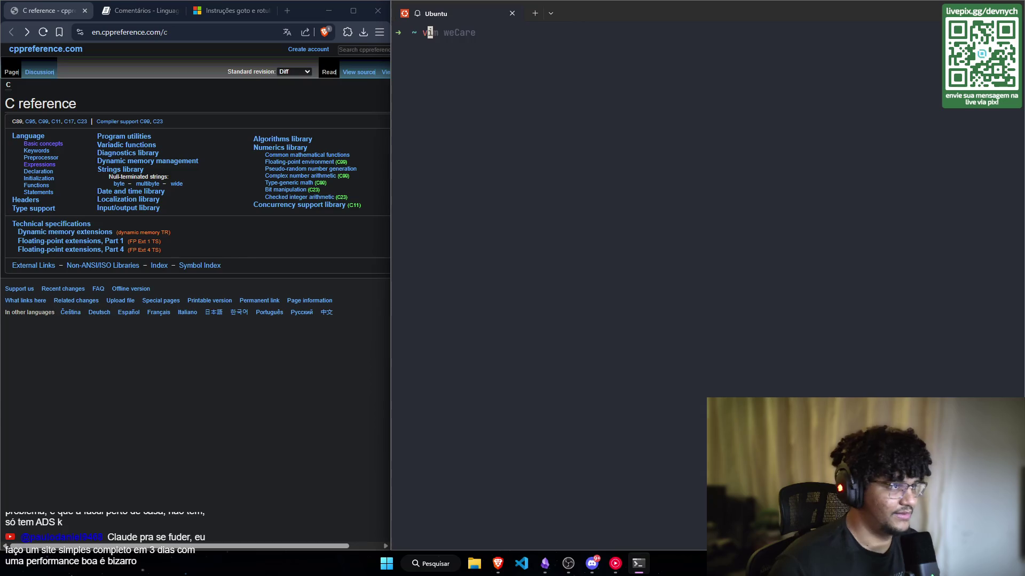
key("Return")
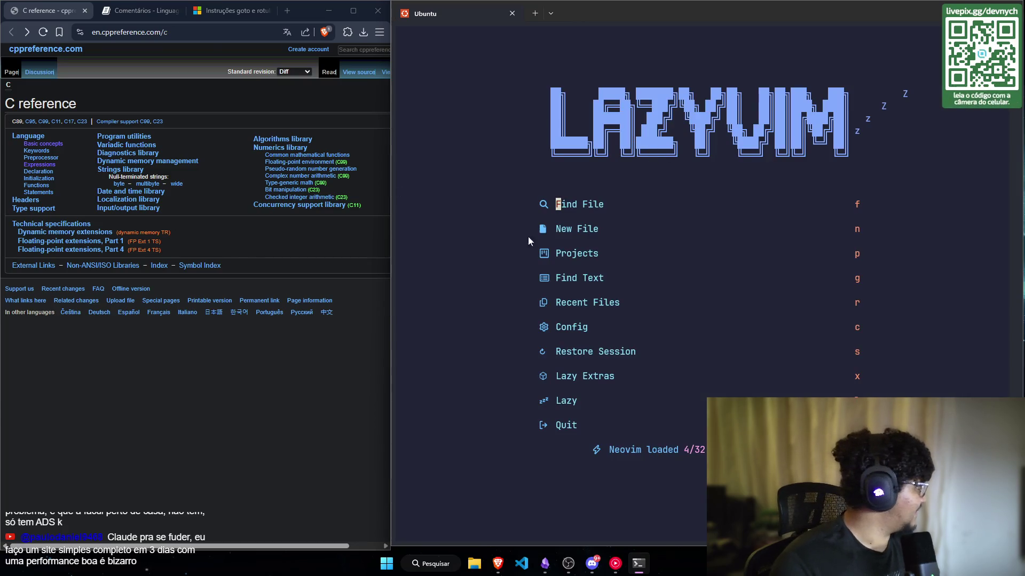
Step: Open main.c from the projects/lang-c project via the Projects list
key("p")
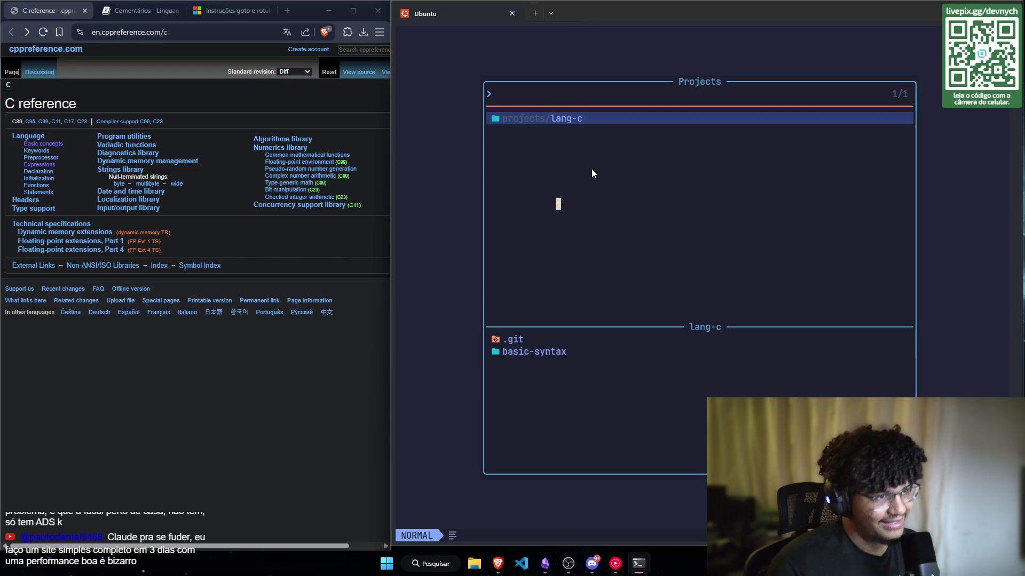
key("Return")
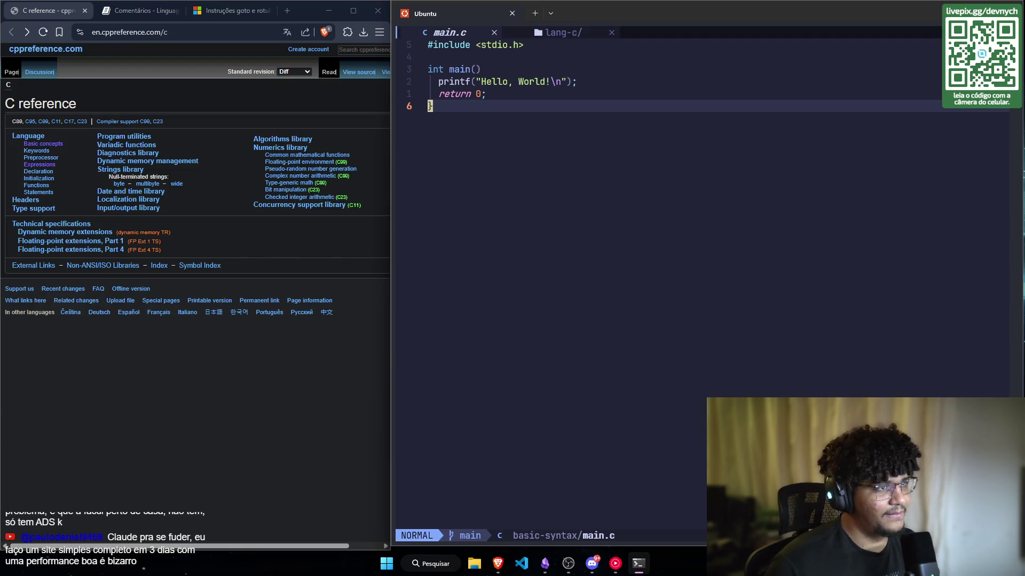
key("k")
key("k")
key("k")
key("k")
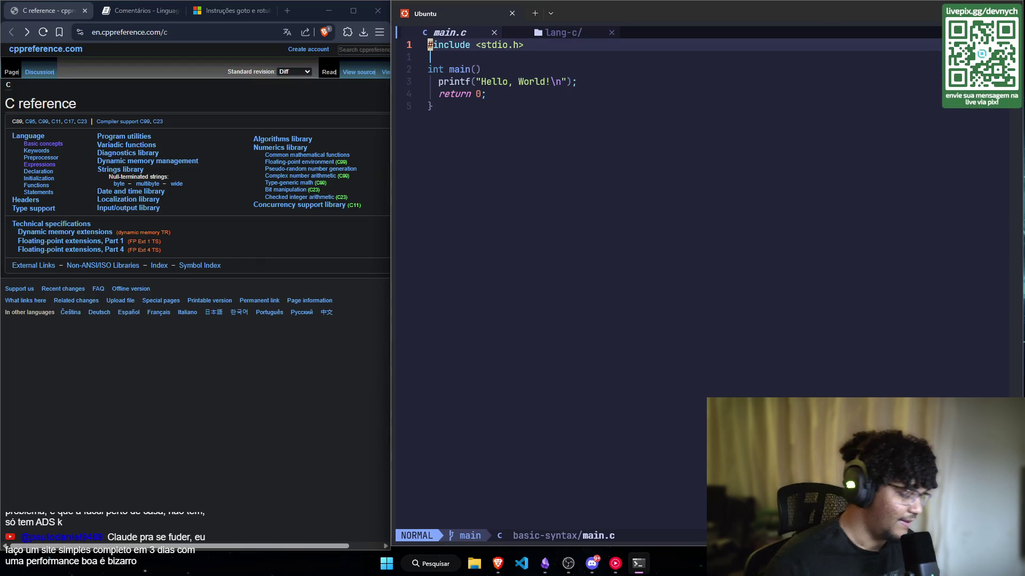
Step: Open the Explorer sidebar with Space+e and focus the basic-syntax folder beside the code
key("space")
key("e")
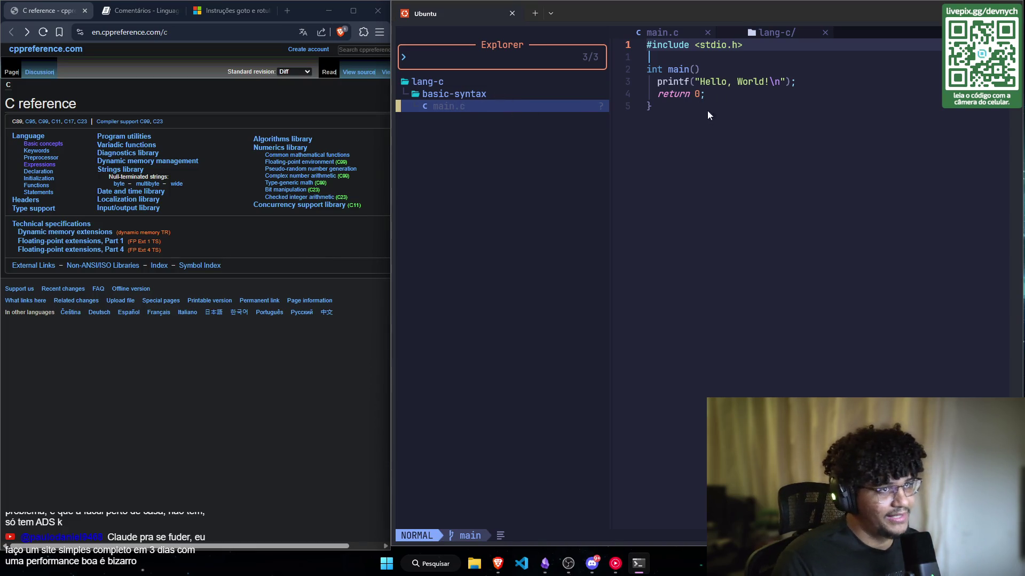
left_click_drag(707, 110, 648, 40)
left_click(727, 146)
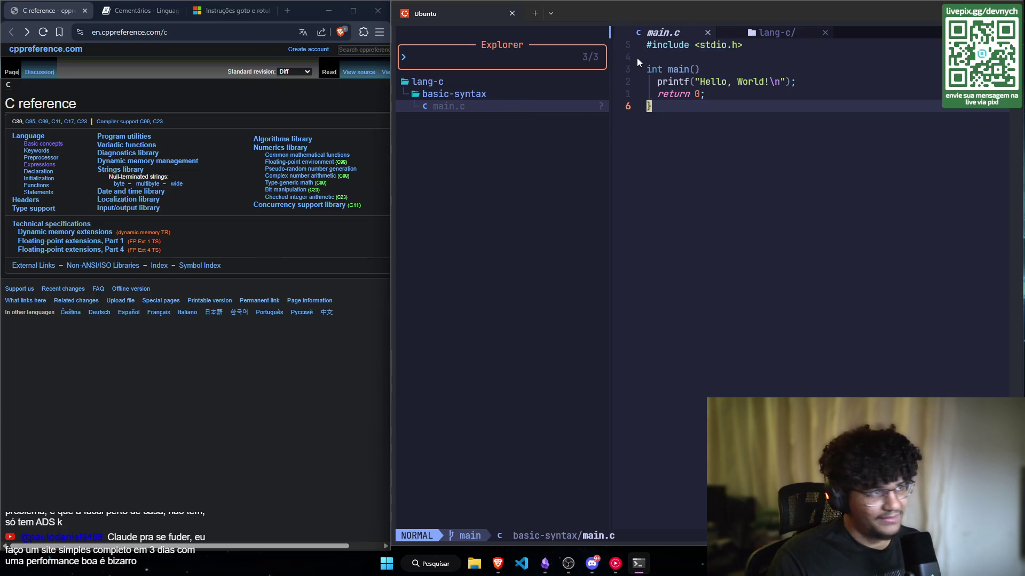
left_click(473, 95)
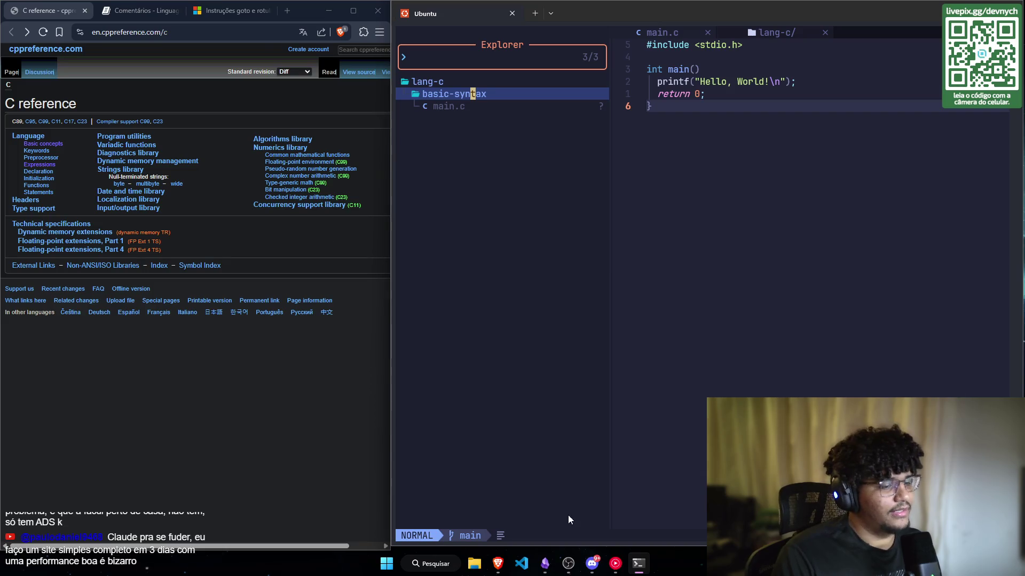
left_click(553, 564)
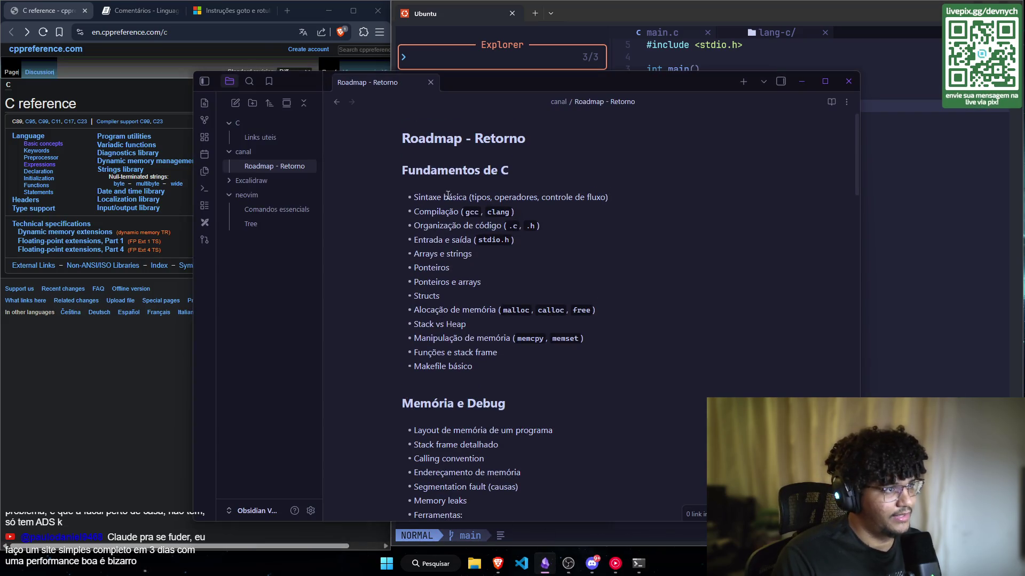
Step: Minimize and restore the Obsidian Roadmap - Retorno window, shifting it down and left
left_click_drag(415, 197, 617, 198)
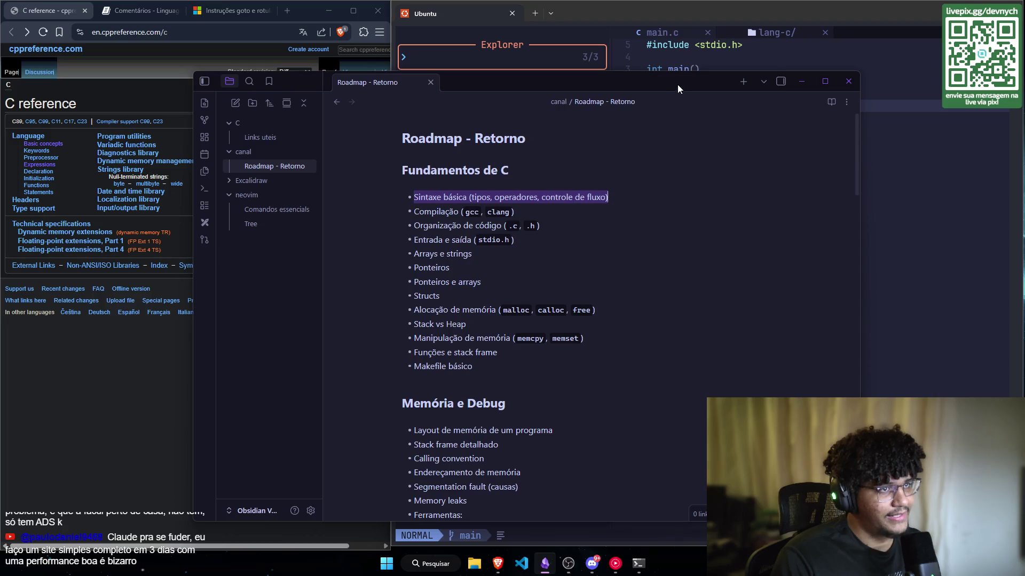
left_click(801, 82)
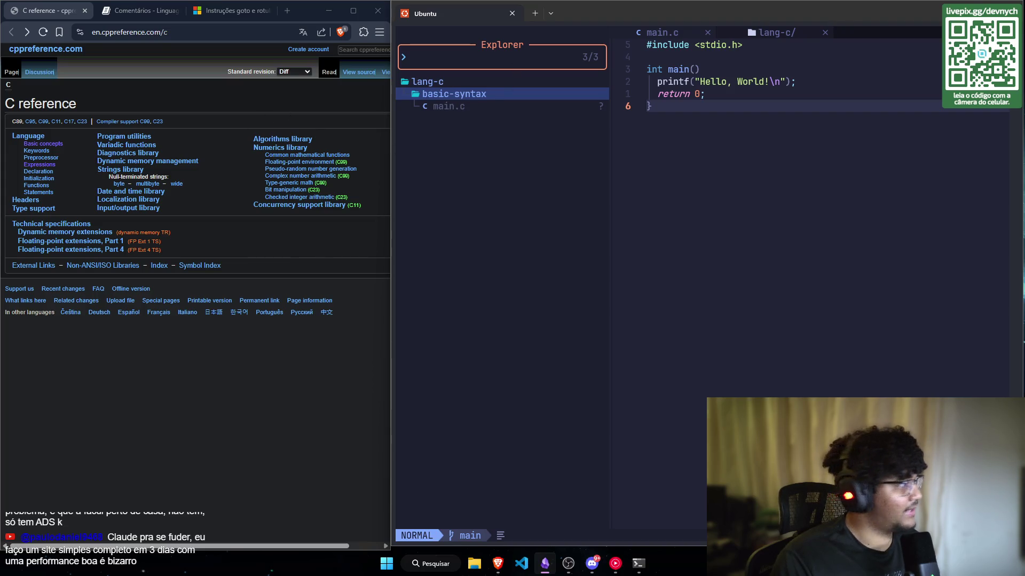
key("alt+Tab")
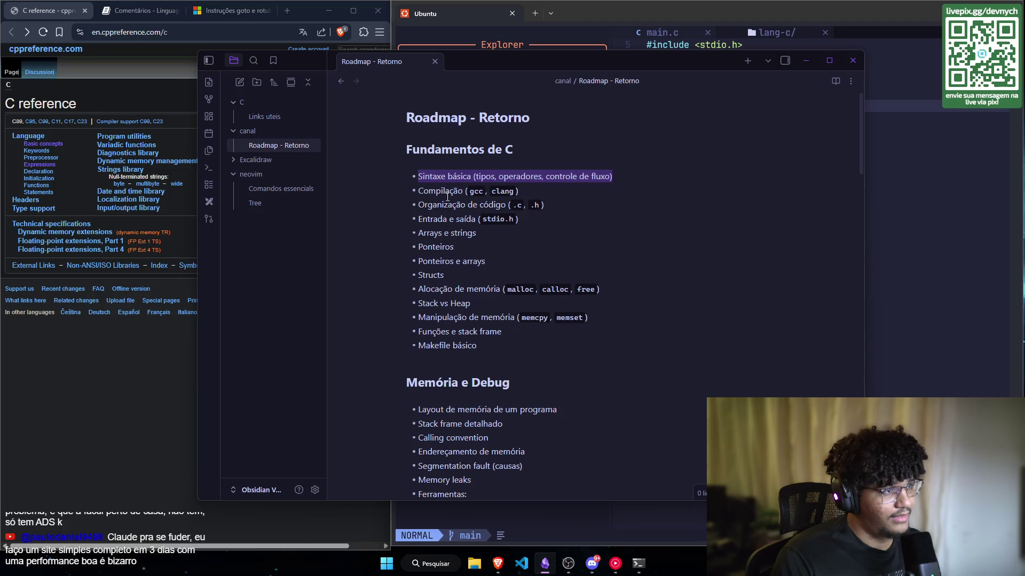
mouse_move(592, 61)
left_mouse_down()
mouse_move(534, 186)
mouse_move(502, 176)
left_mouse_up()
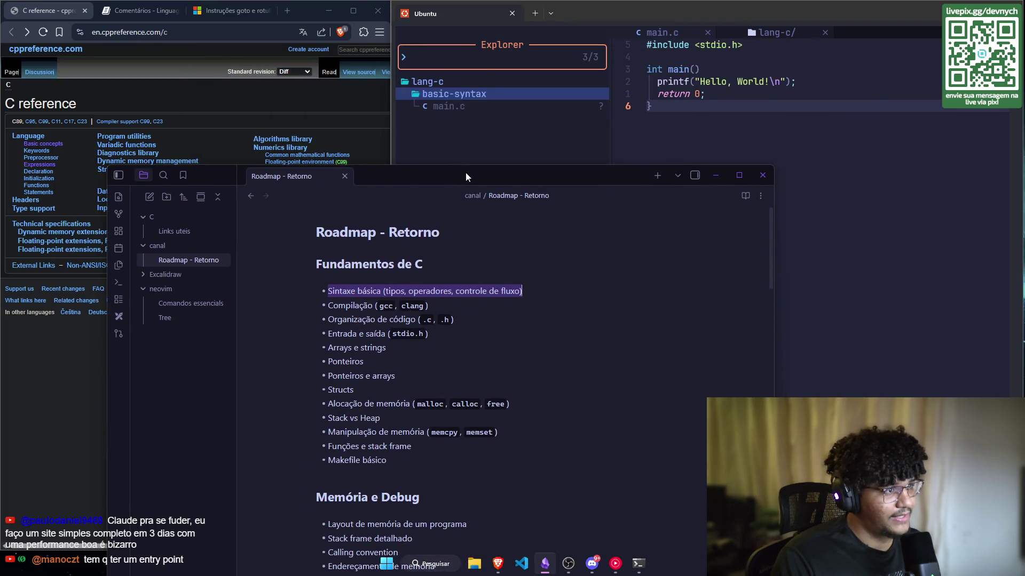
key("super+Down")
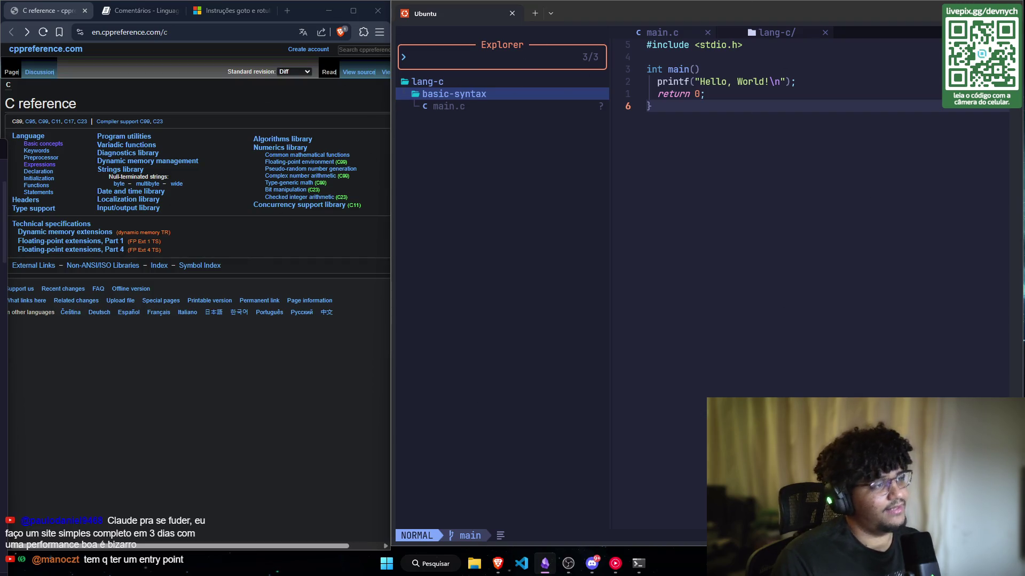
key("alt+Tab")
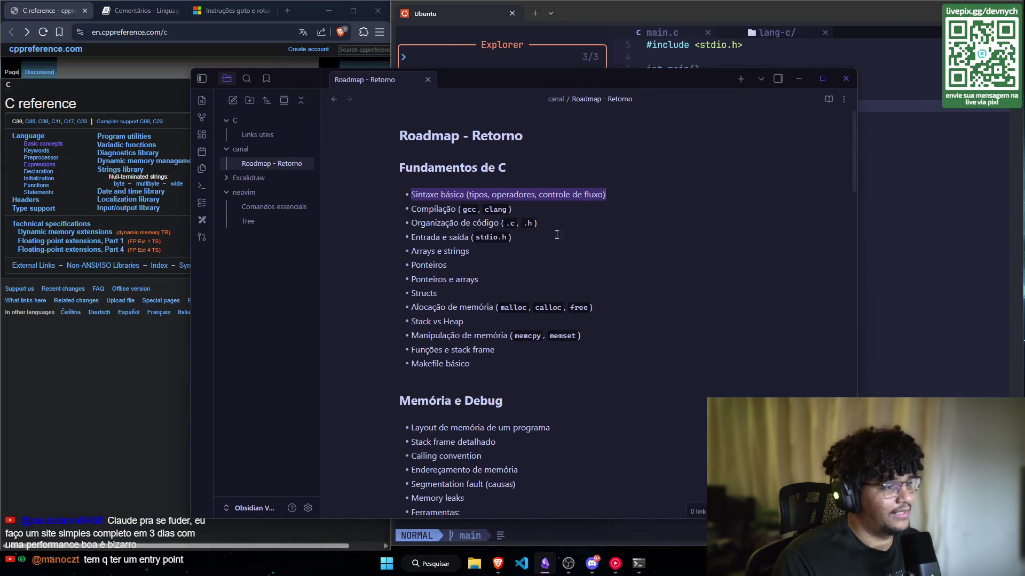
Step: Move the Obsidian window up and right, then collapse the neovim folder in the note list
left_click_drag(521, 352, 383, 174)
left_click(617, 266)
left_click_drag(651, 78, 710, 64)
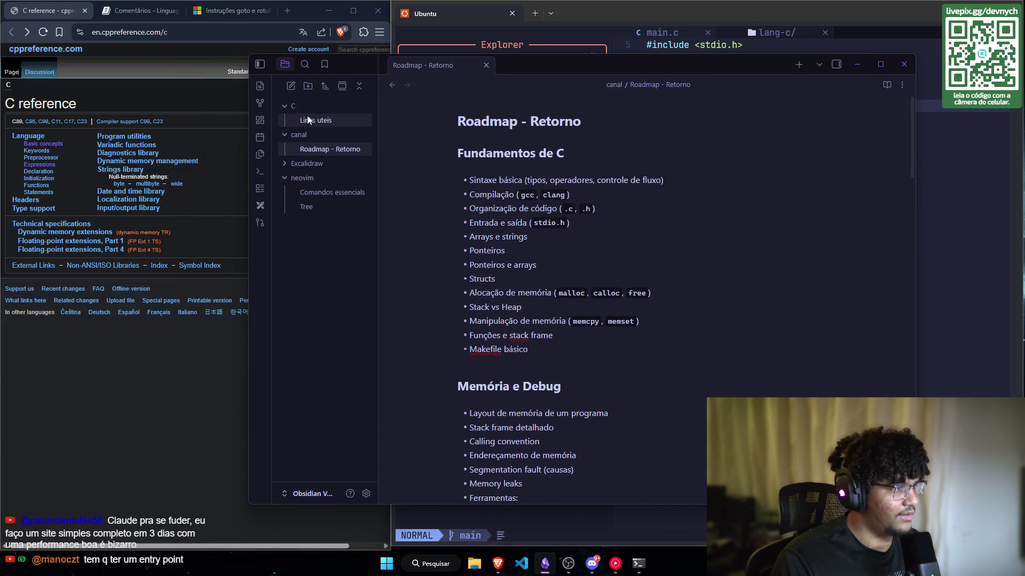
left_click(308, 177)
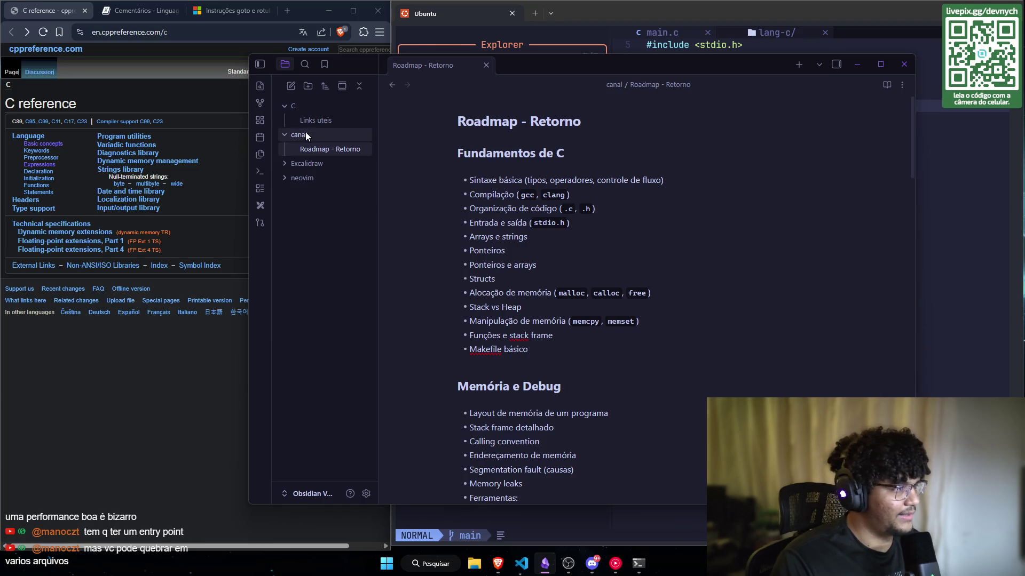
Step: Open the Comandos essenciais note from the neovim folder and pin its tab
left_click(305, 134)
left_click(307, 164)
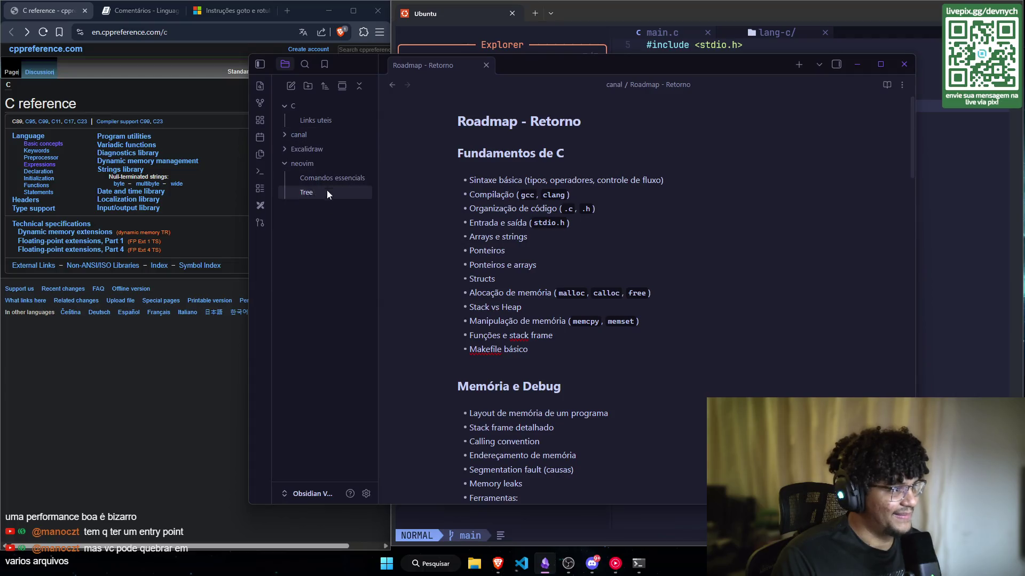
left_click(328, 178)
left_click(306, 177)
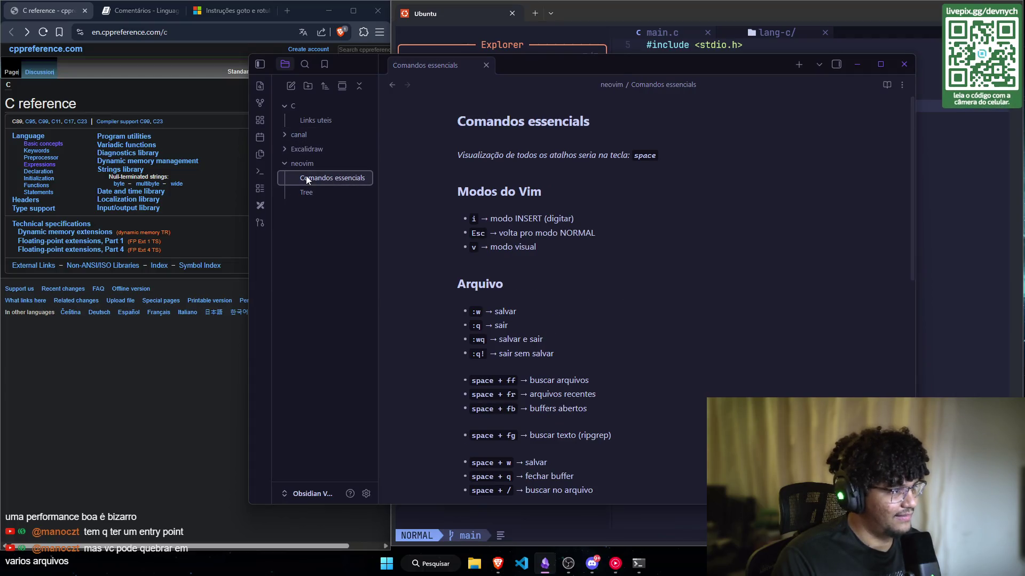
left_click(316, 123)
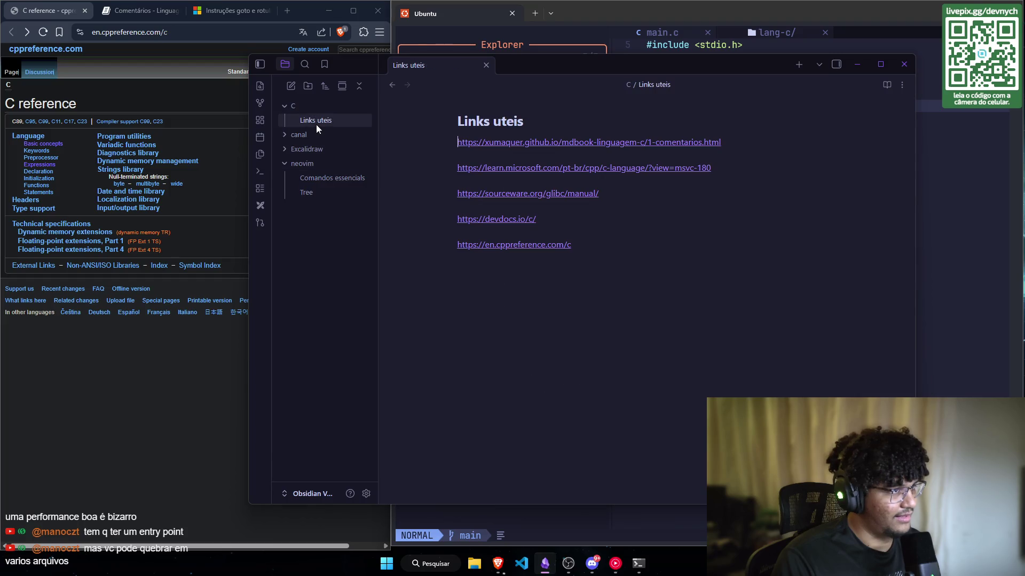
left_click(322, 182)
right_click(328, 187)
left_click(433, 77)
right_click(433, 76)
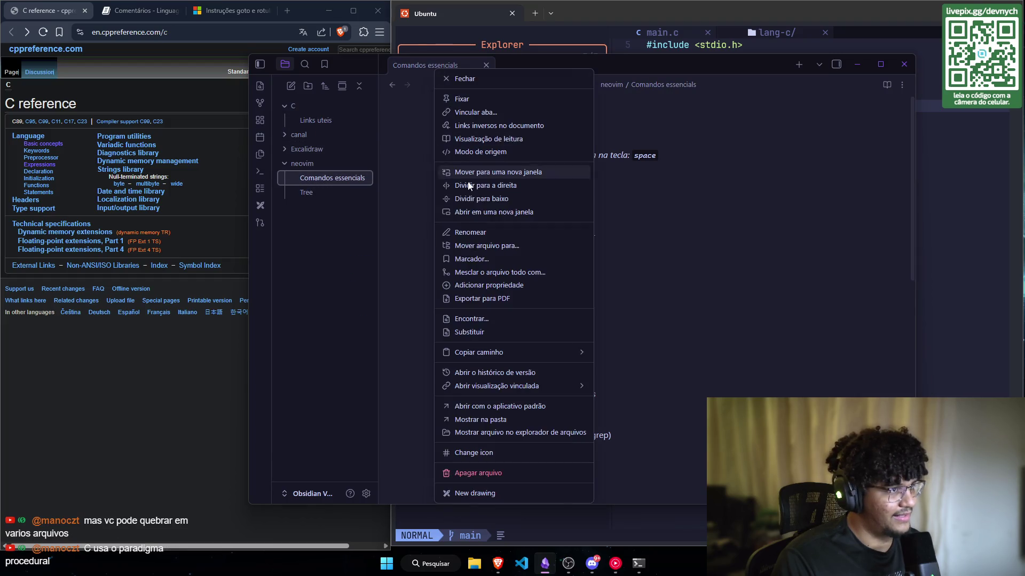
left_click(465, 99)
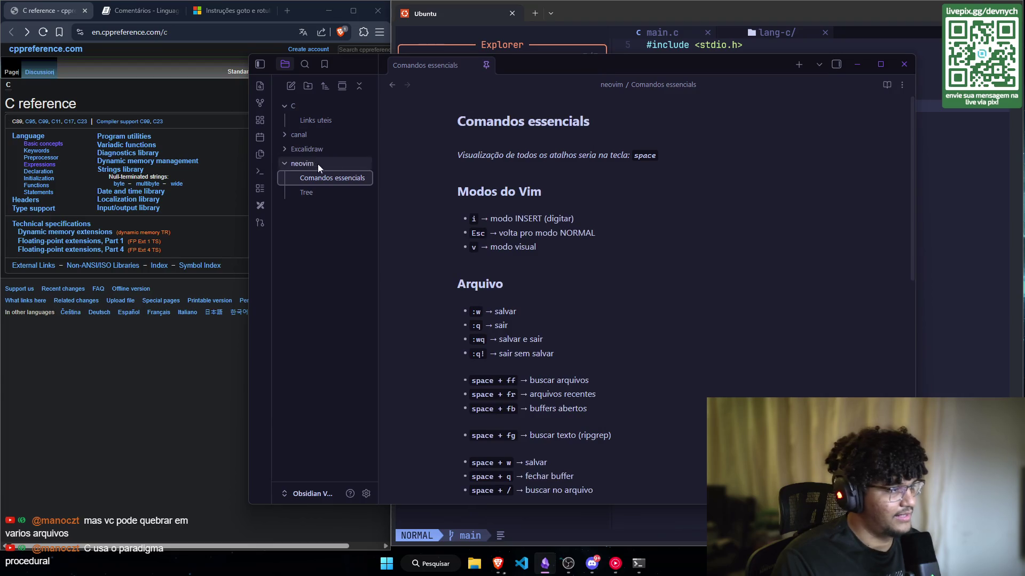
Step: Create a new untitled note inside the C folder
left_click(313, 194)
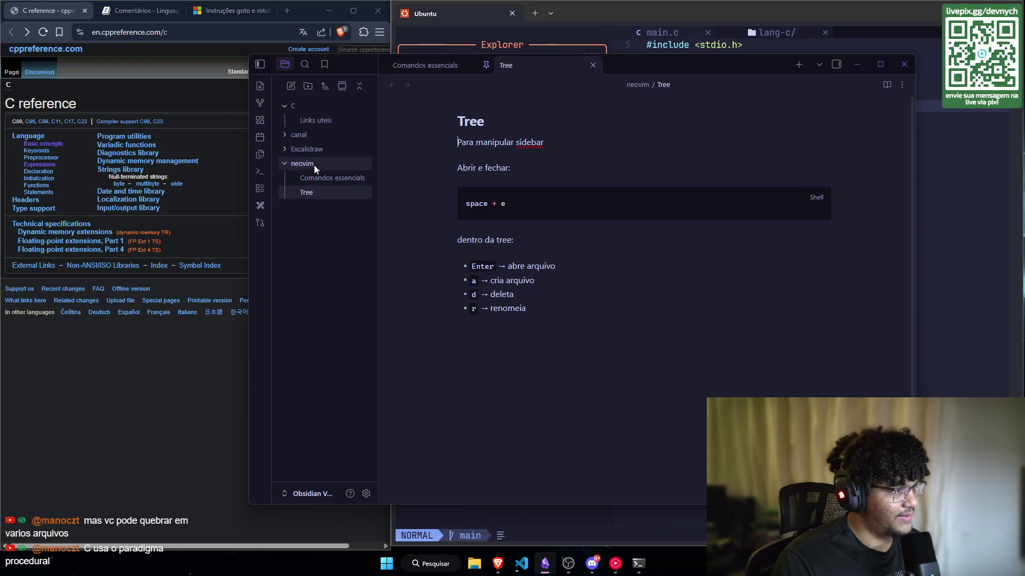
left_click(312, 121)
left_click(307, 105)
right_click(307, 105)
left_click(355, 113)
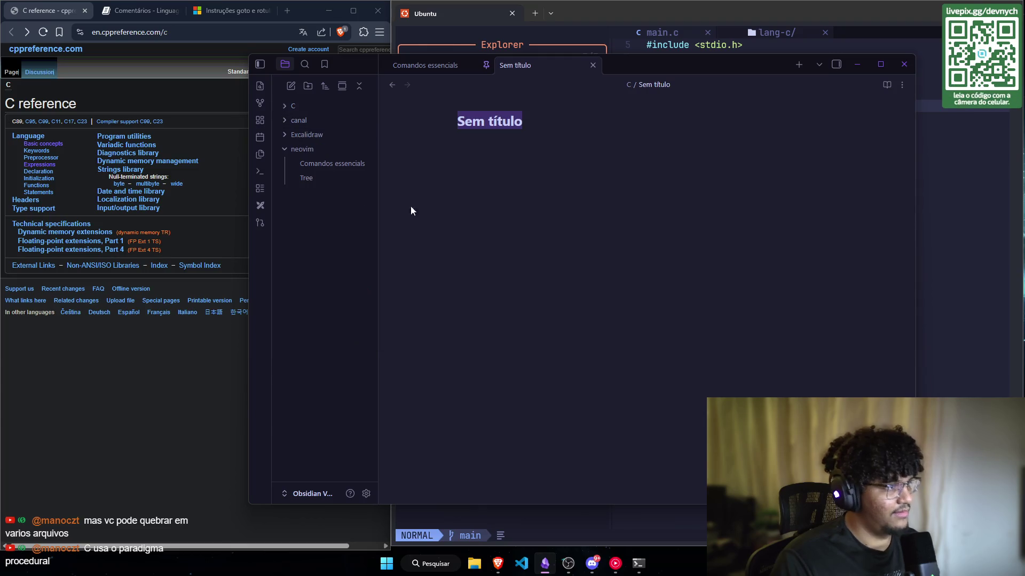
Step: Select the new note's title in the C folder and clear the 'Sem título' placeholder
left_click(316, 107)
left_click(526, 118)
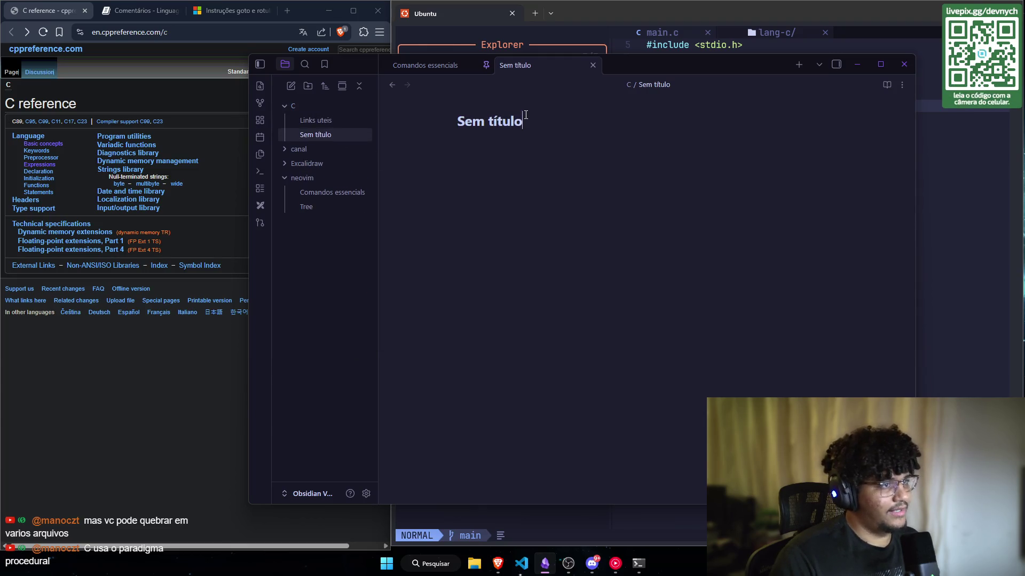
key("ctrl+shift+Left")
key("ctrl+shift+Left")
key("BackSpace")
type("Syntax")
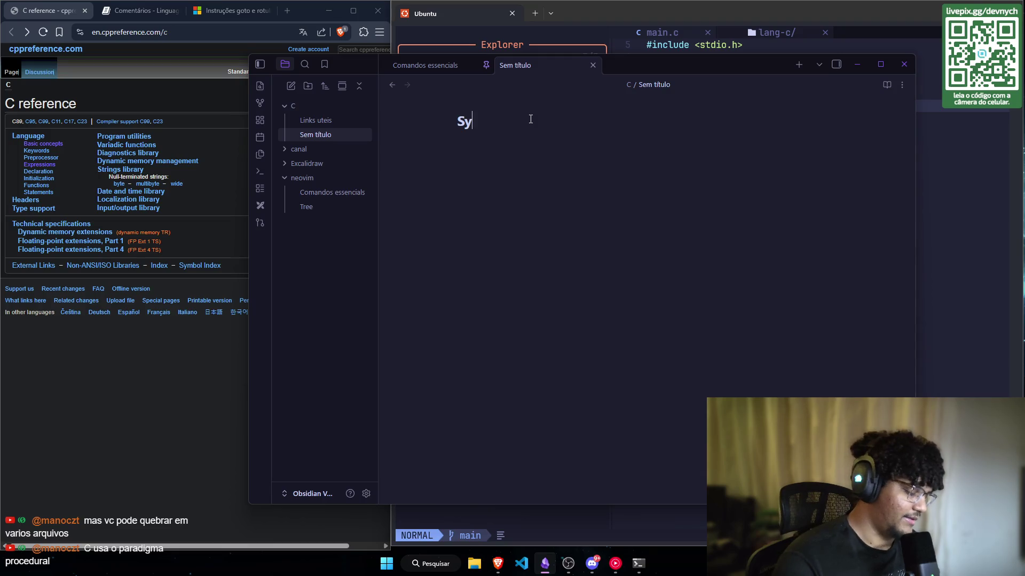
key("ctrl+shift+Left")
key("BackSpace")
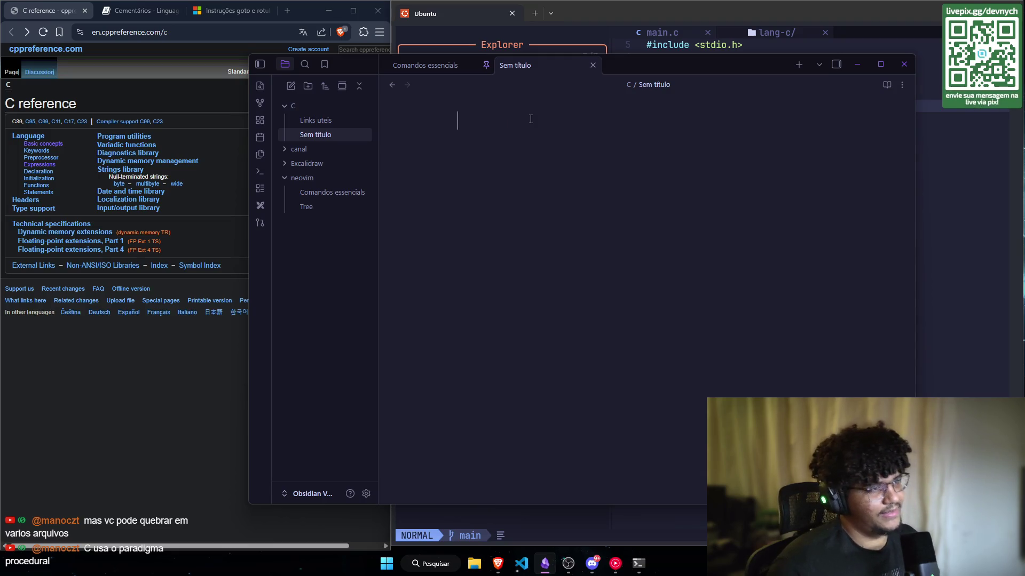
Step: Enter 'Syntax basic' as the title, then minimize Obsidian and go to the Comentários page
type("B")
key("BackSpace")
type("S")
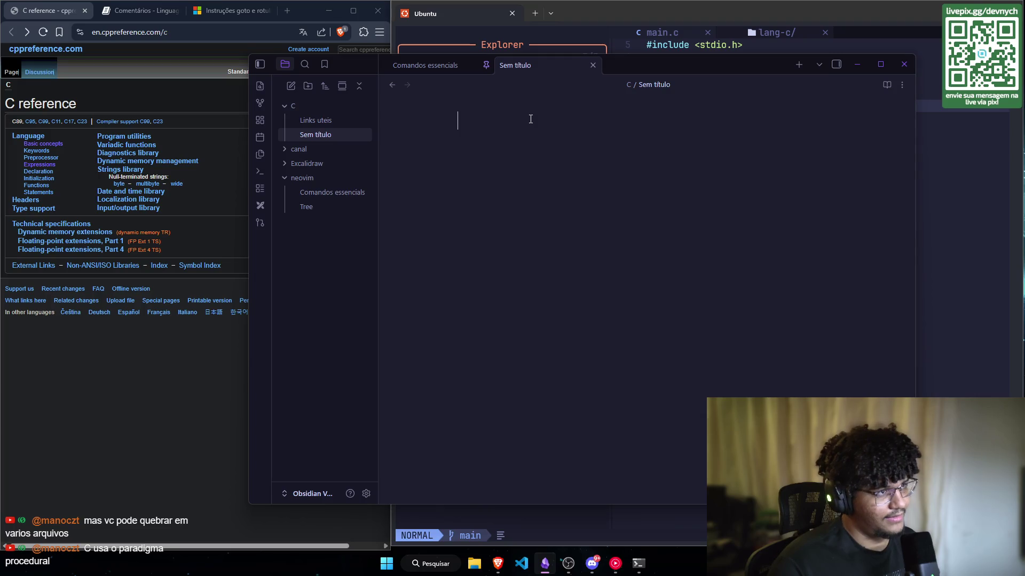
type("Sin")
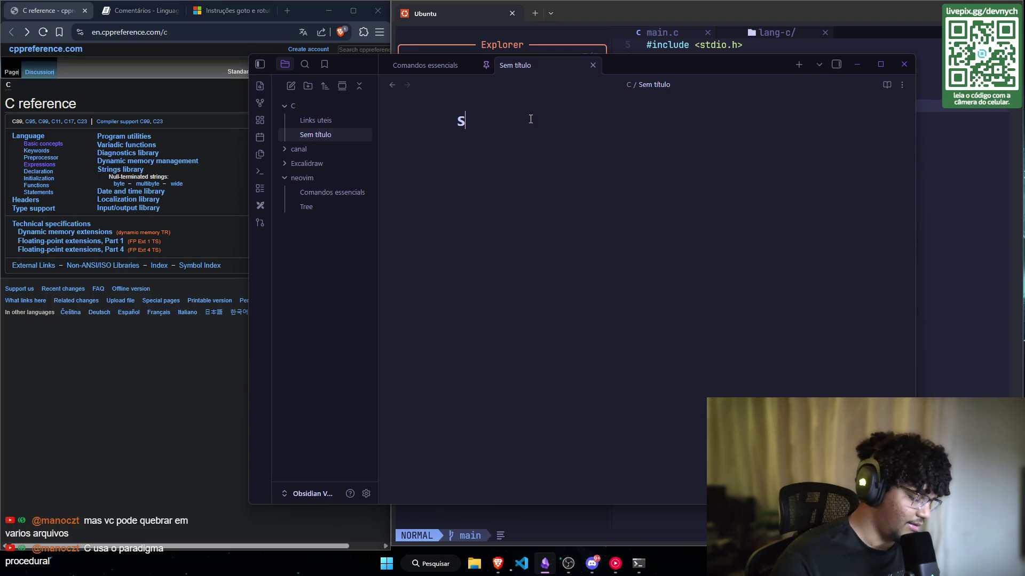
key("BackSpace")
key("BackSpace")
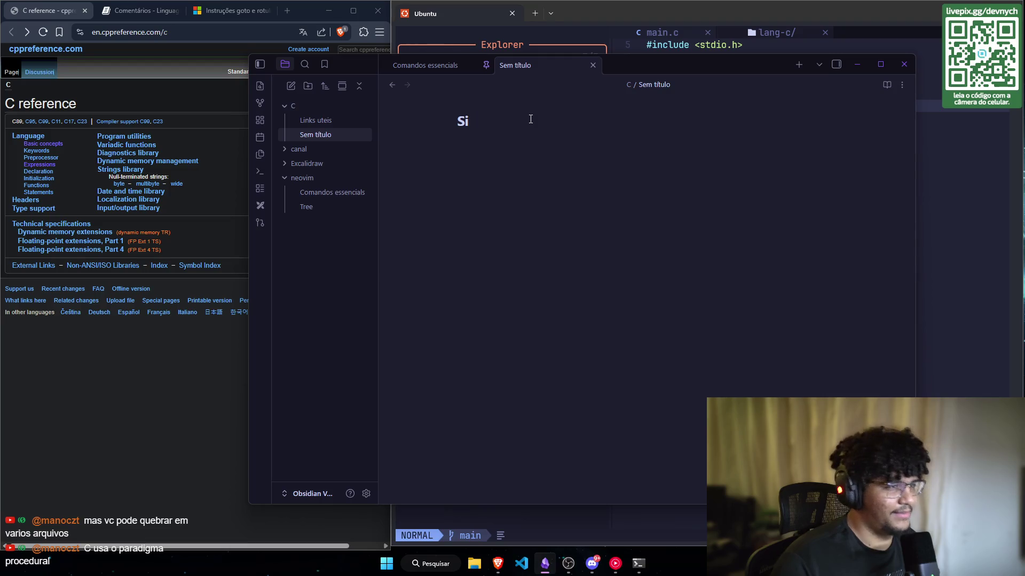
type("yntax basic")
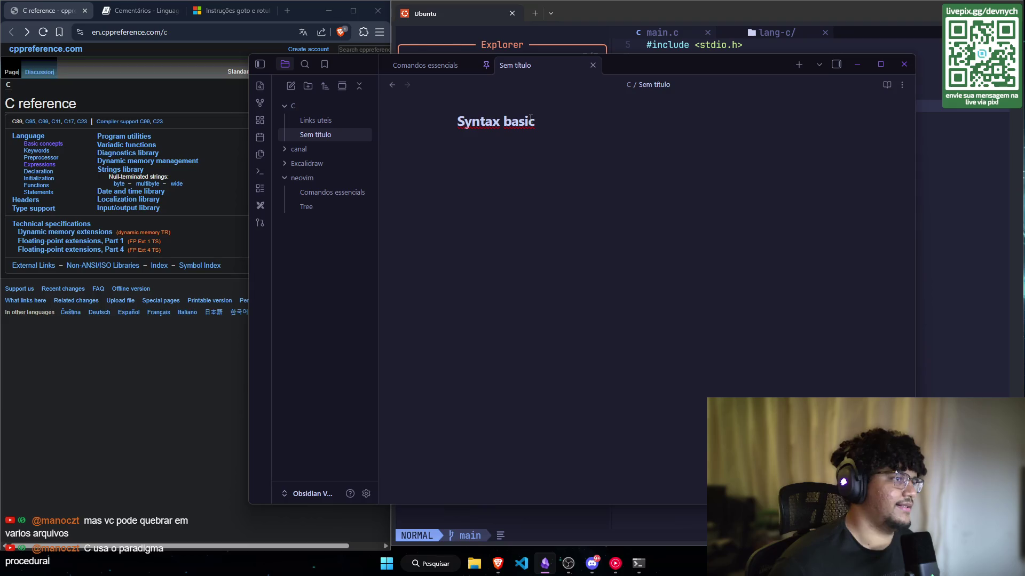
key("Return")
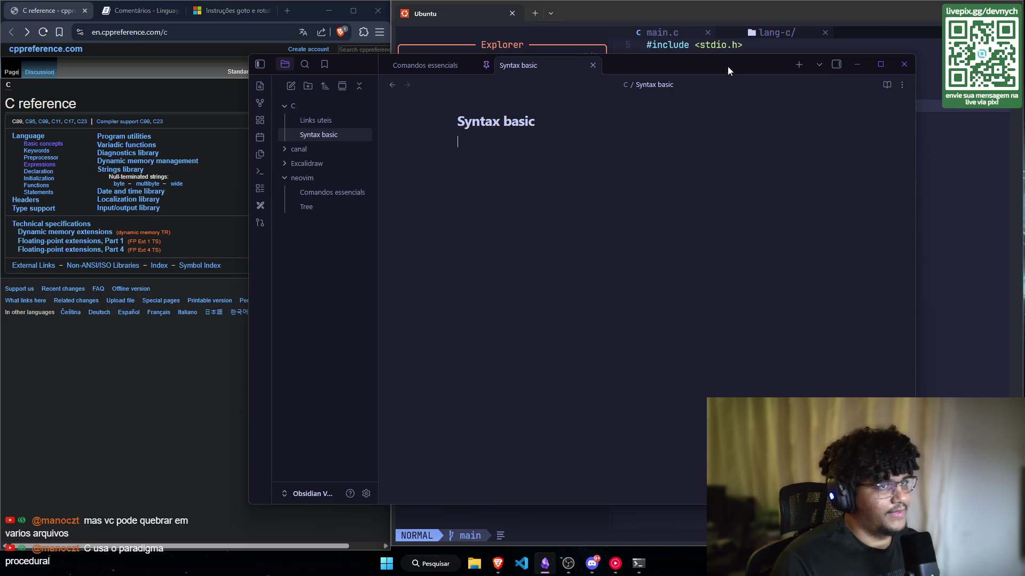
left_click(856, 64)
left_click(144, 12)
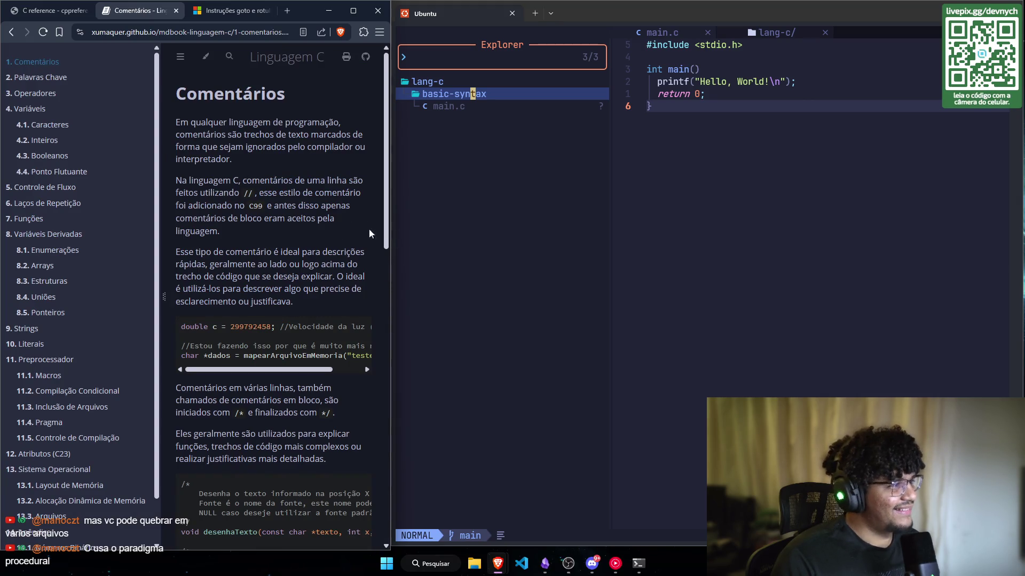
Step: Hide the Linguagem C book's chapter list so the Comentários text spans the page beside main.c
left_click(180, 57)
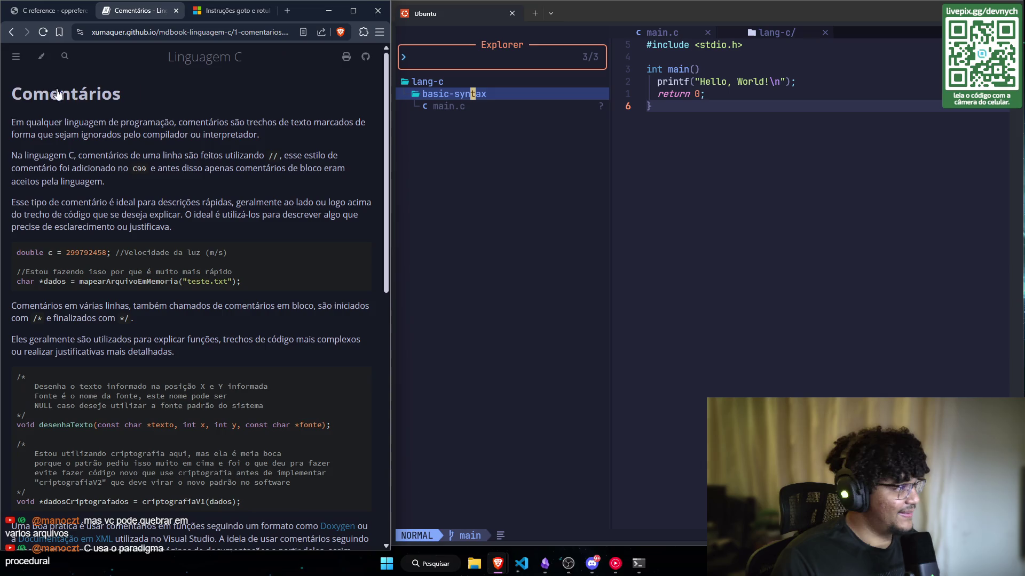
left_click(16, 57)
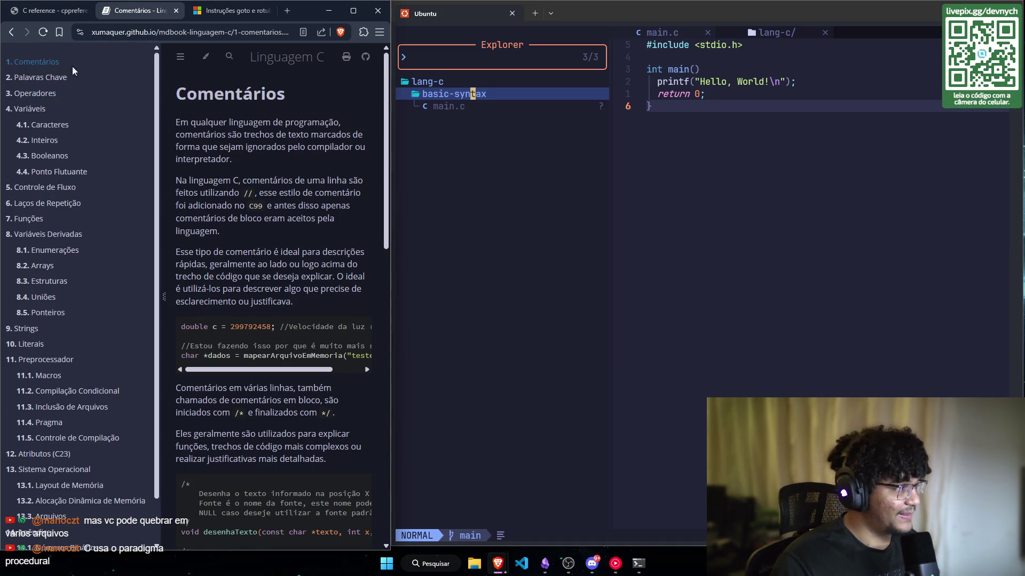
left_click(181, 62)
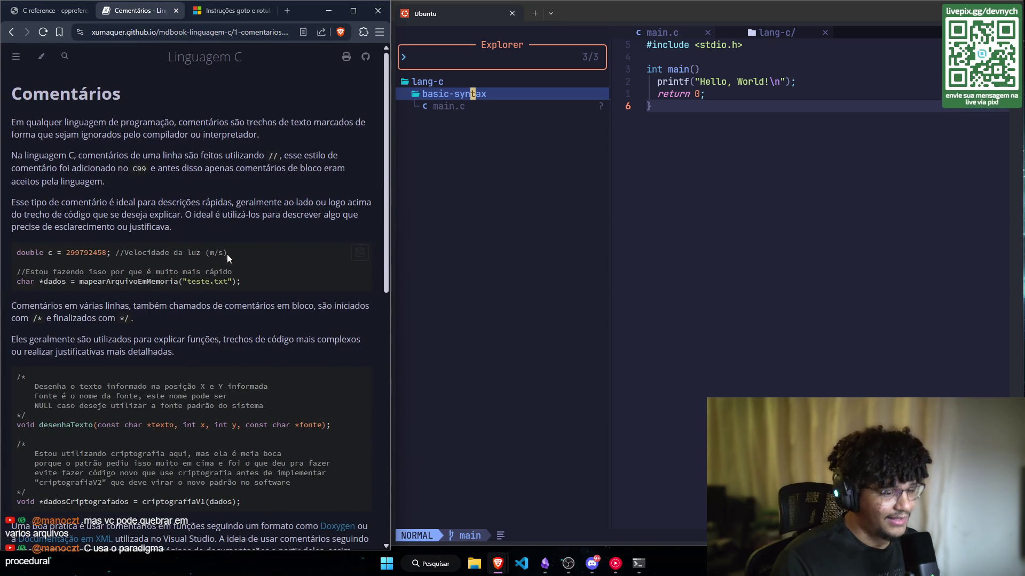
key("alt+Tab")
key("alt+Tab")
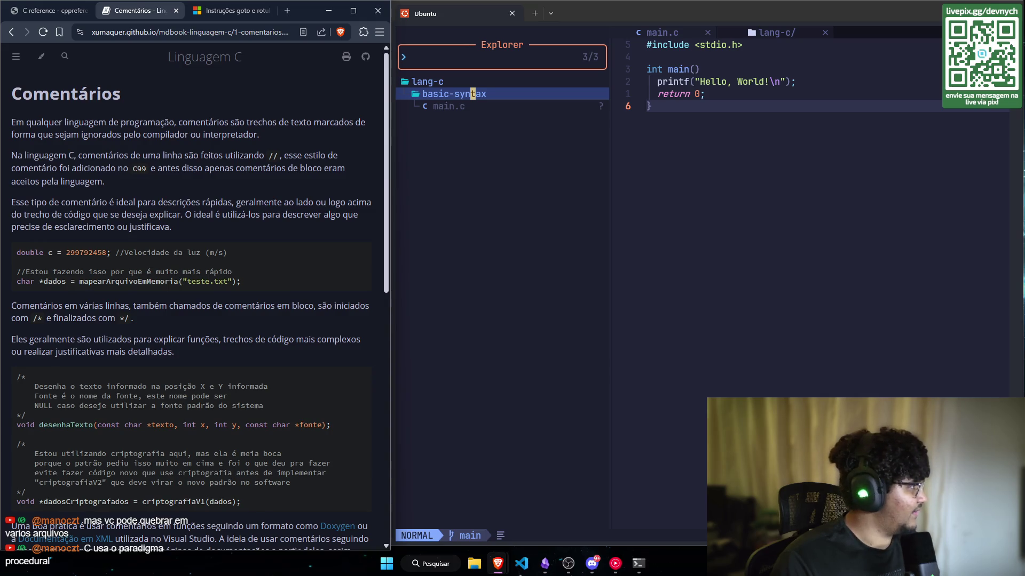
key("alt+Tab")
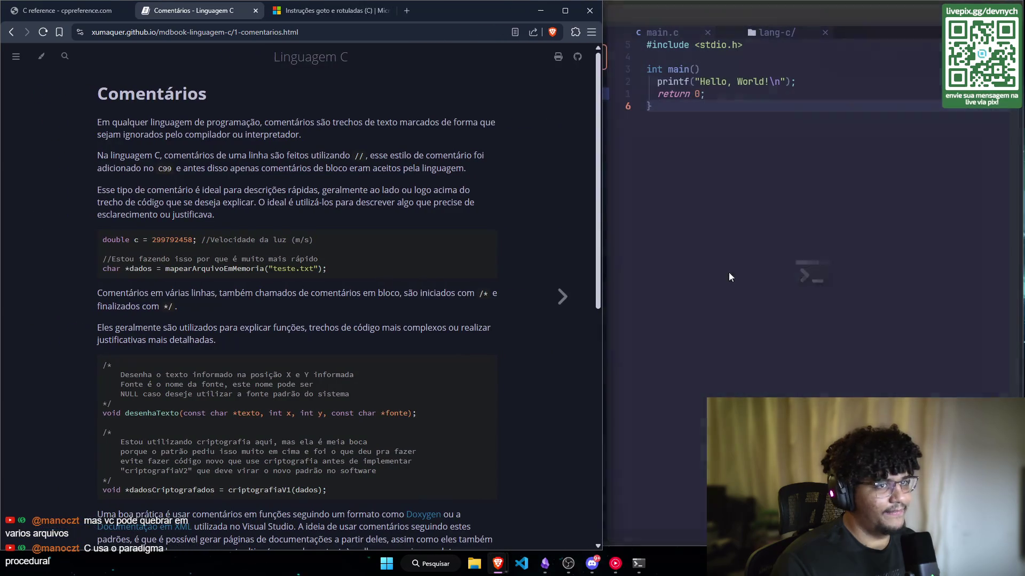
left_click(728, 271)
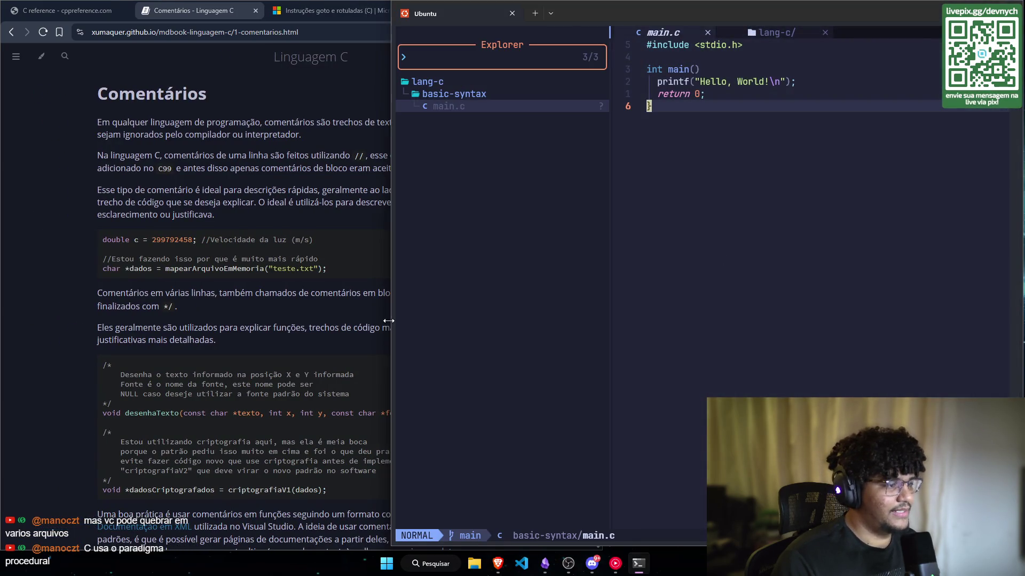
Step: Widen the browser against a narrower terminal and leave Neovim showing only main.c with the explorer
left_click_drag(388, 321, 606, 320)
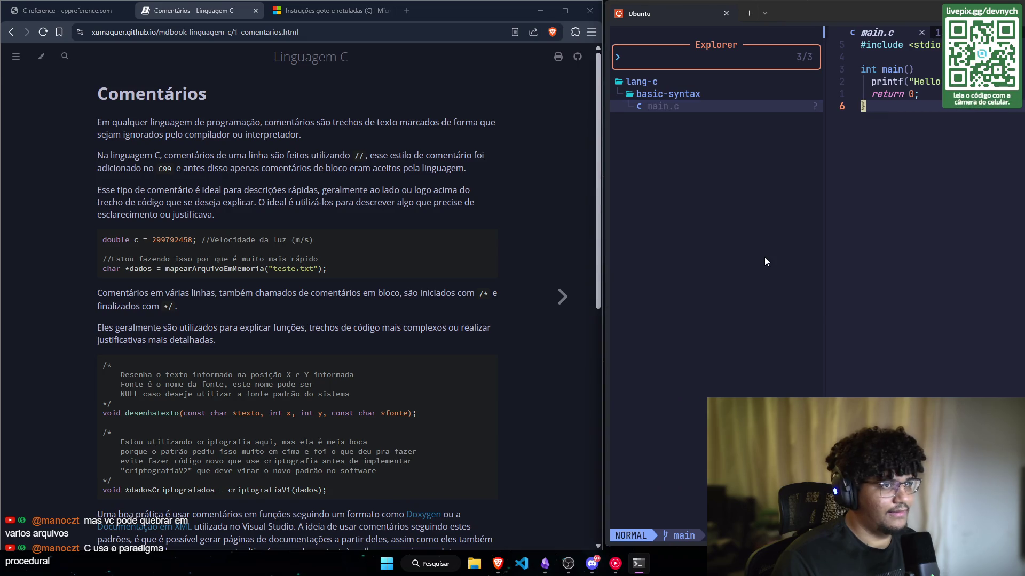
key("space")
key("e")
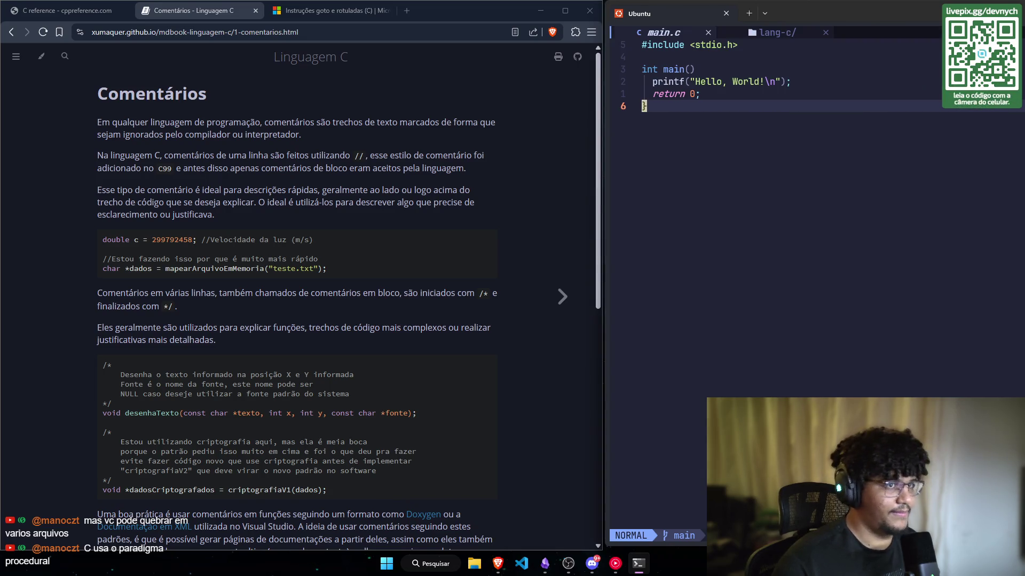
left_click(826, 33)
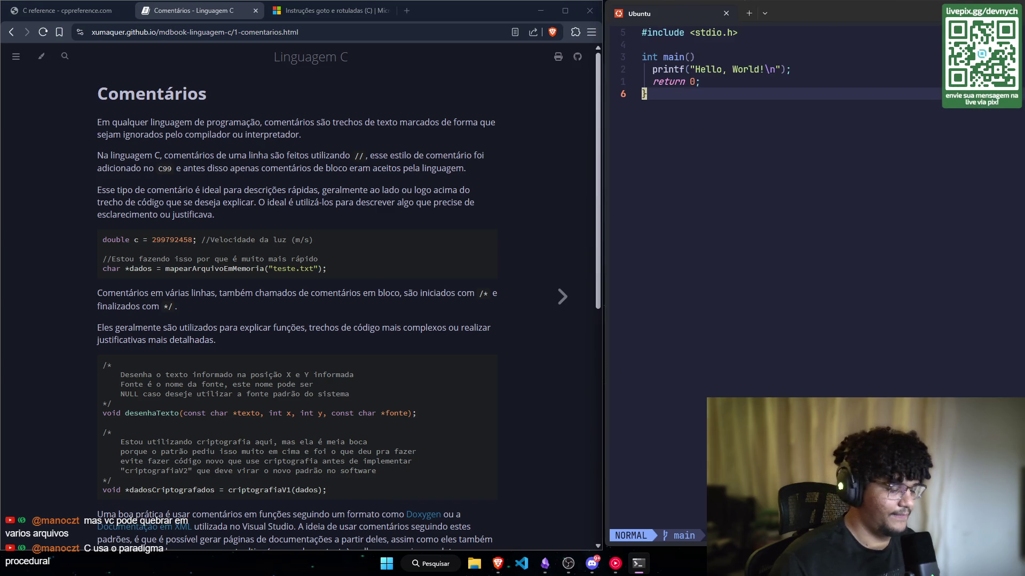
key("space")
key("e")
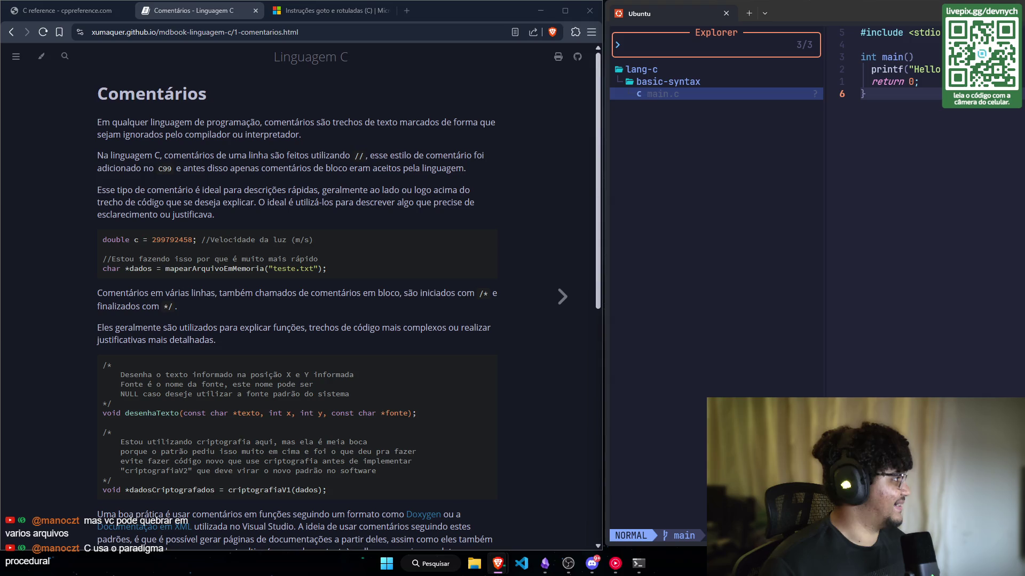
key("alt+Tab")
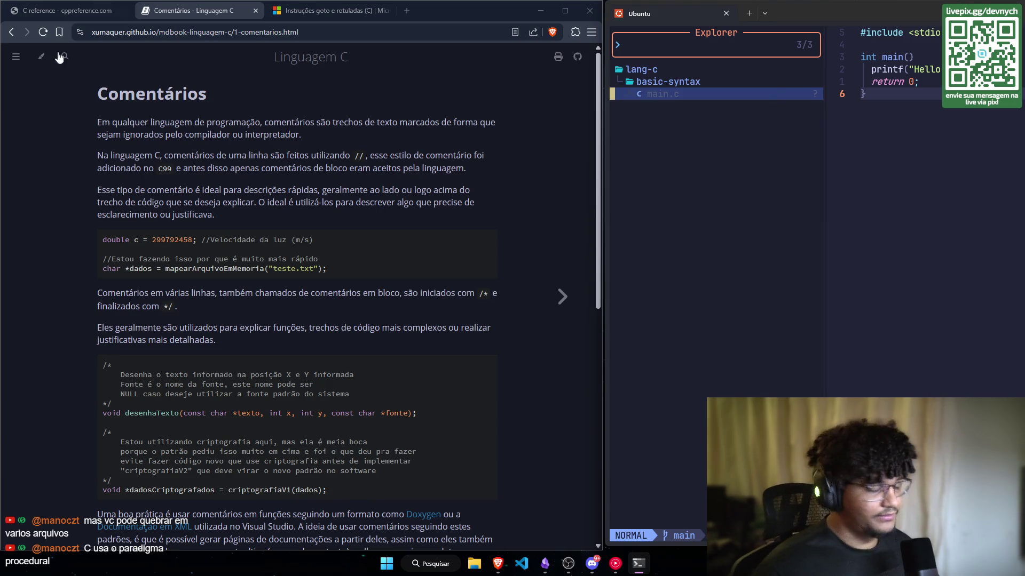
Step: Scroll the Comentários page and select the first /* */ block comment in the example
scroll(242, 160, "down", 1)
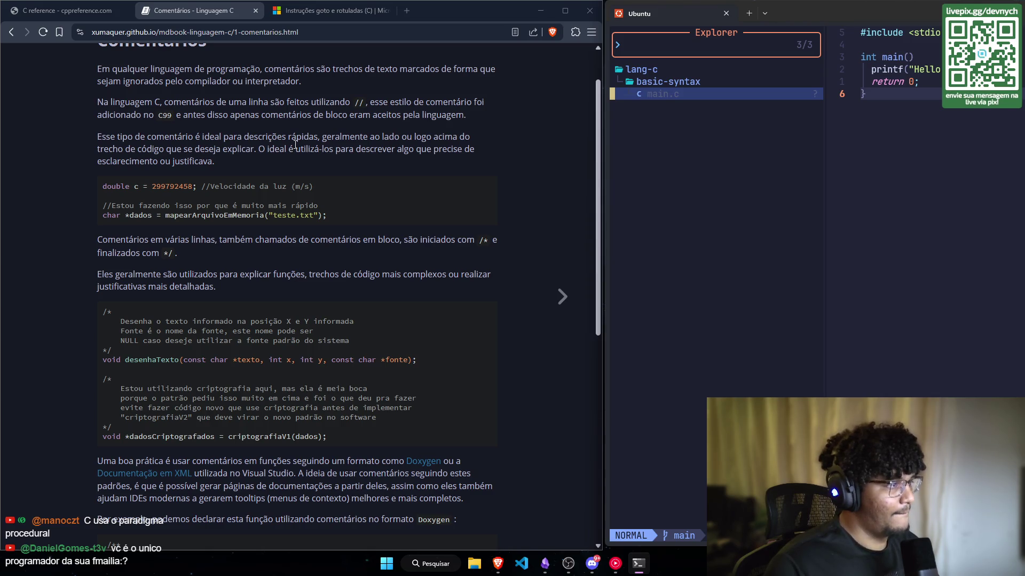
scroll(240, 141, "down", 1)
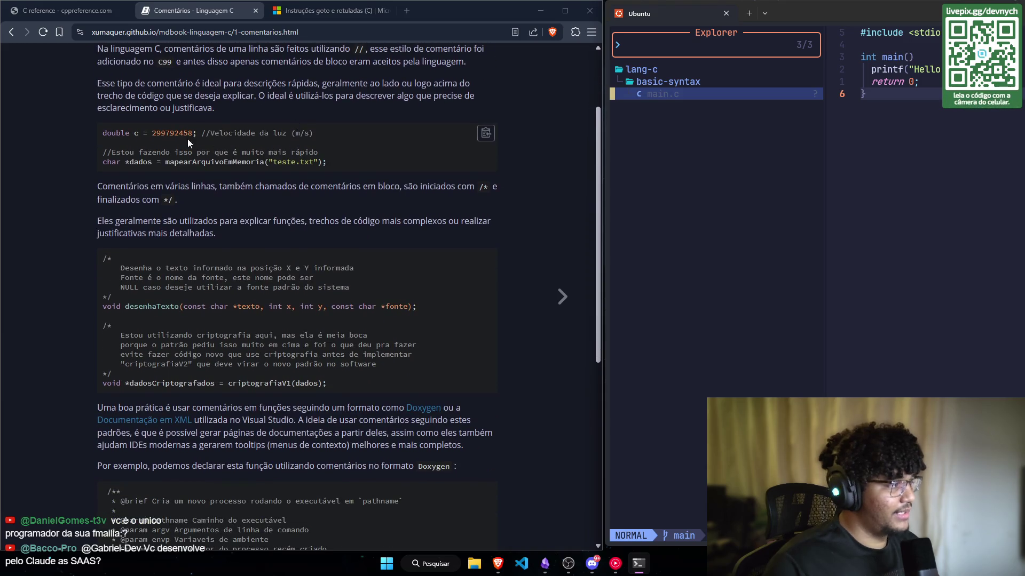
scroll(112, 131, "down", 1)
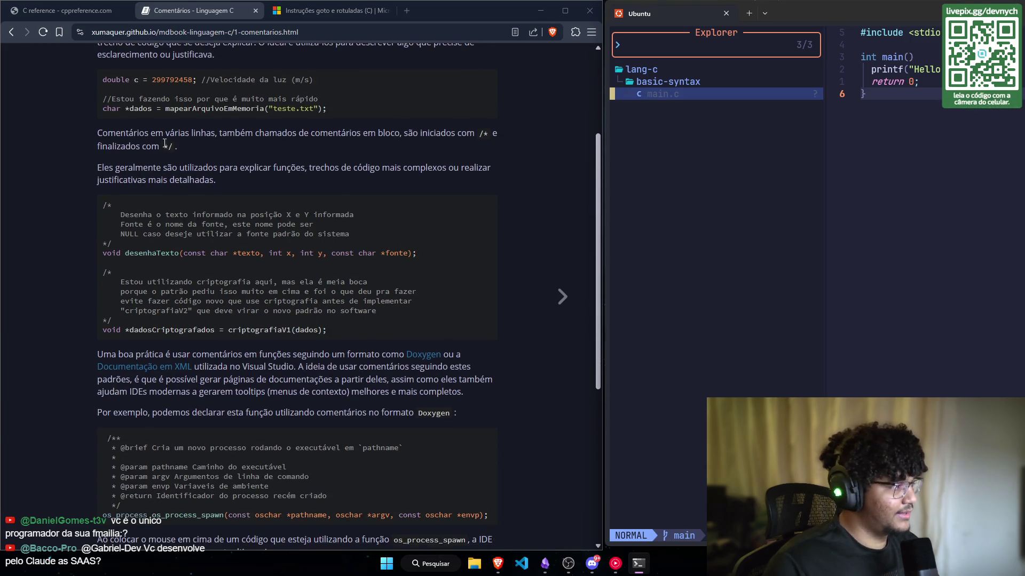
scroll(165, 142, "up", 1)
left_click_drag(201, 133, 268, 133)
scroll(207, 145, "down", 1)
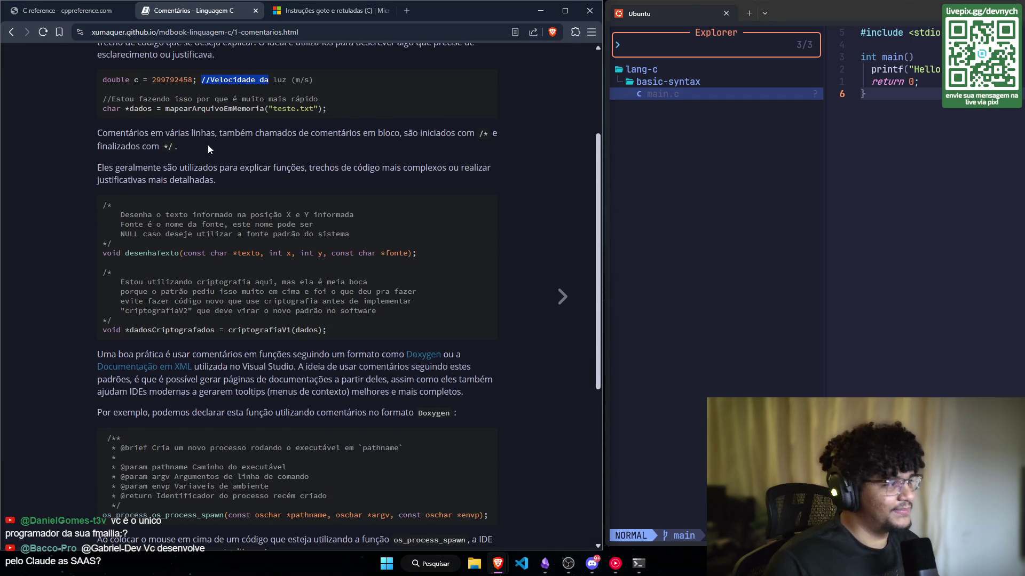
left_click(158, 131)
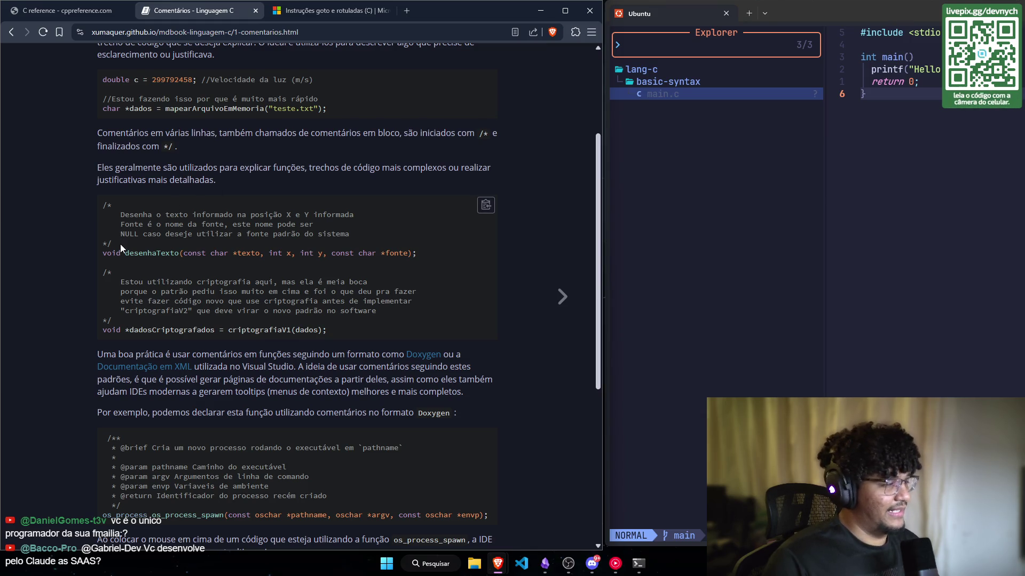
left_click_drag(120, 244, 102, 204)
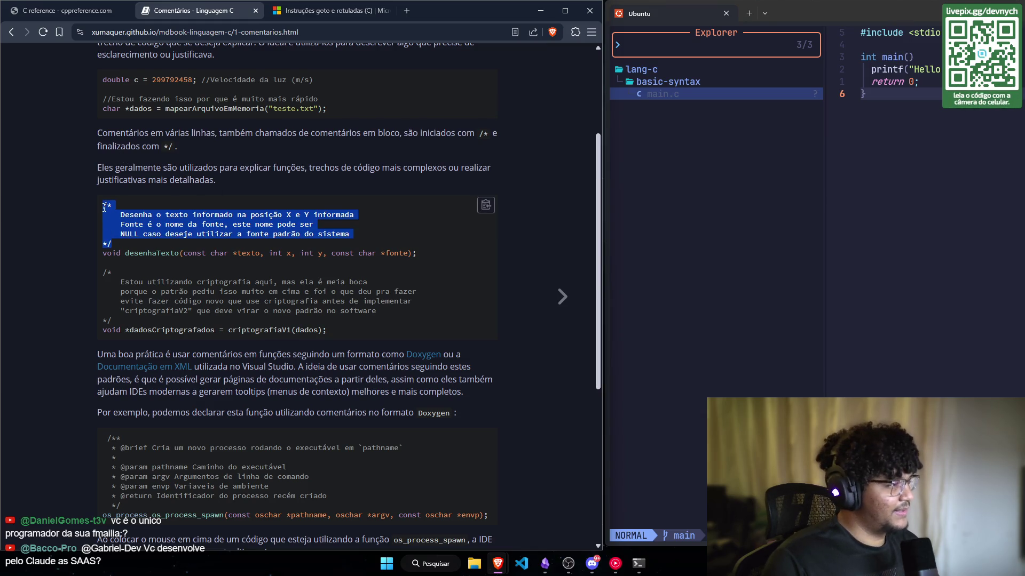
right_click(526, 567)
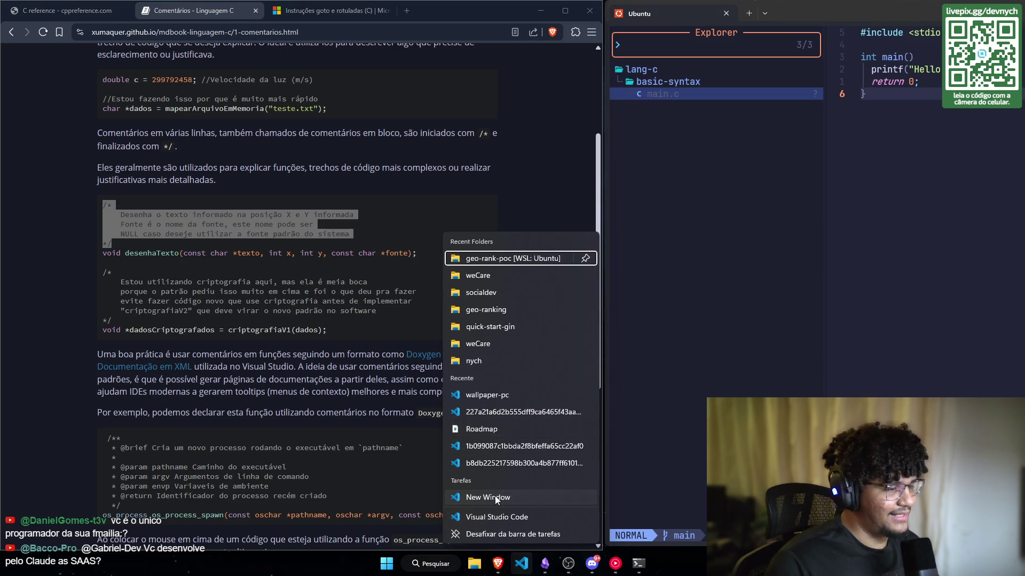
Step: Reopen the weCare project in a restored VS Code window from Open Recent
left_click(495, 495)
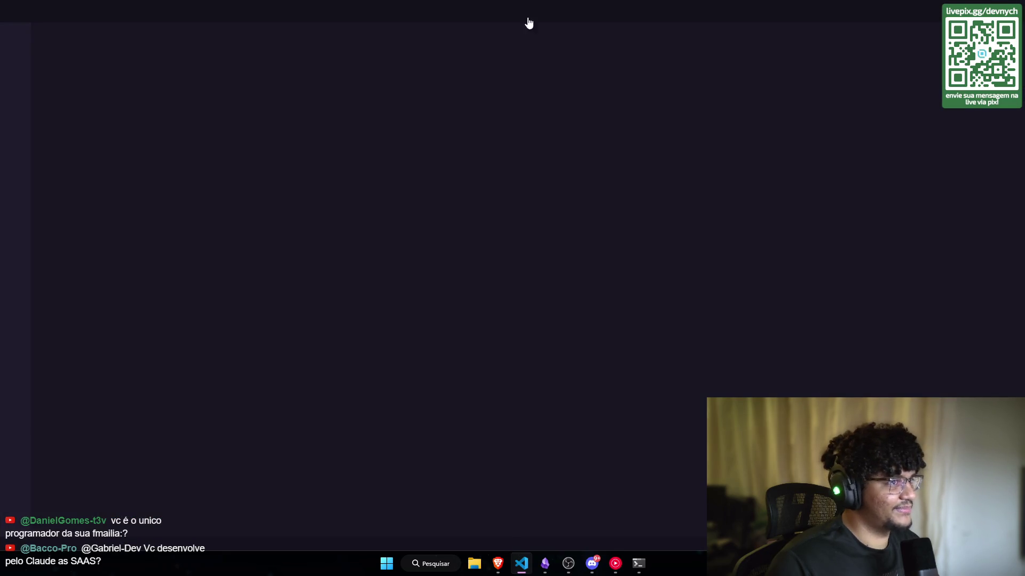
double_click(273, 14)
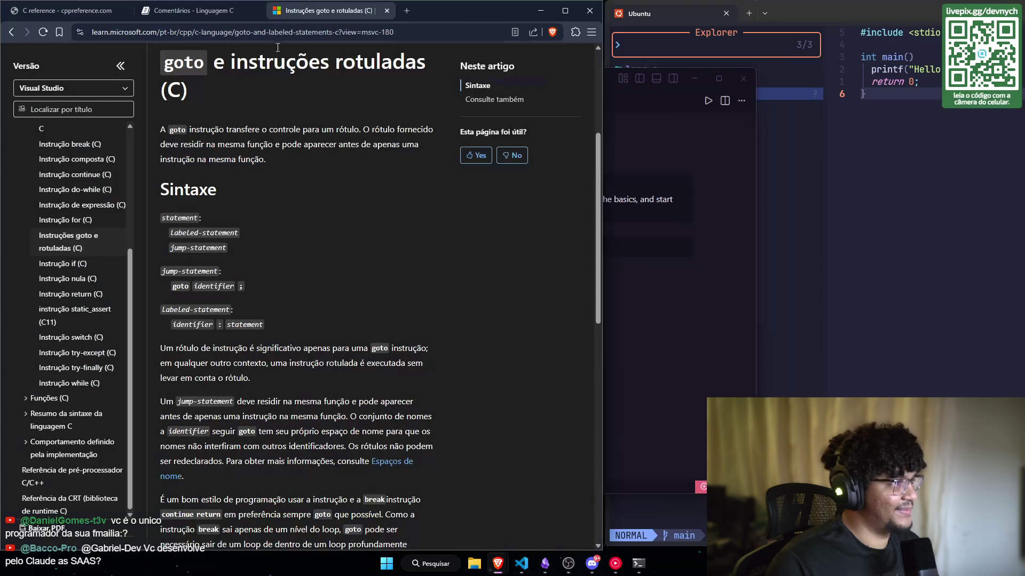
left_click(143, 79)
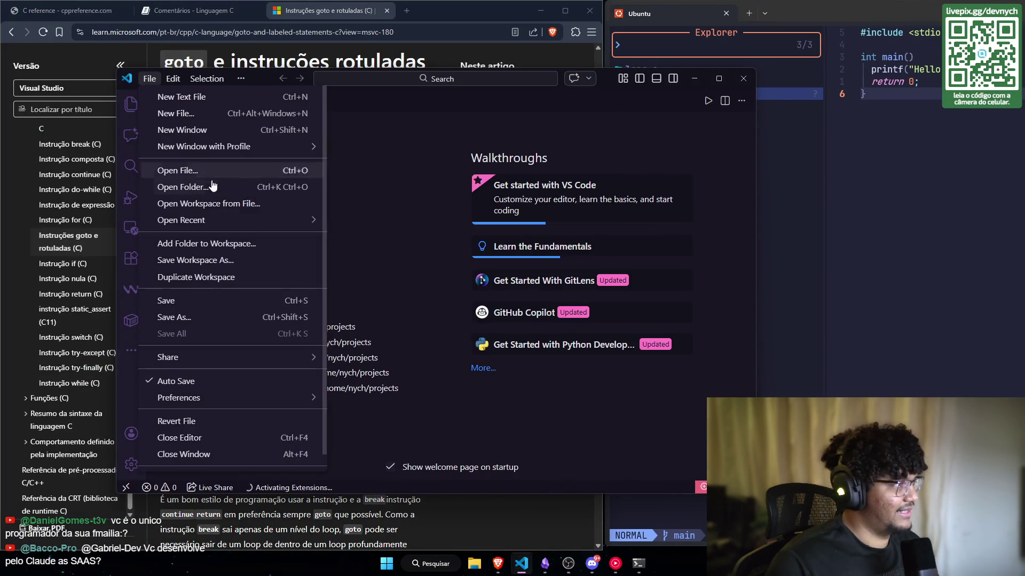
mouse_move(288, 220)
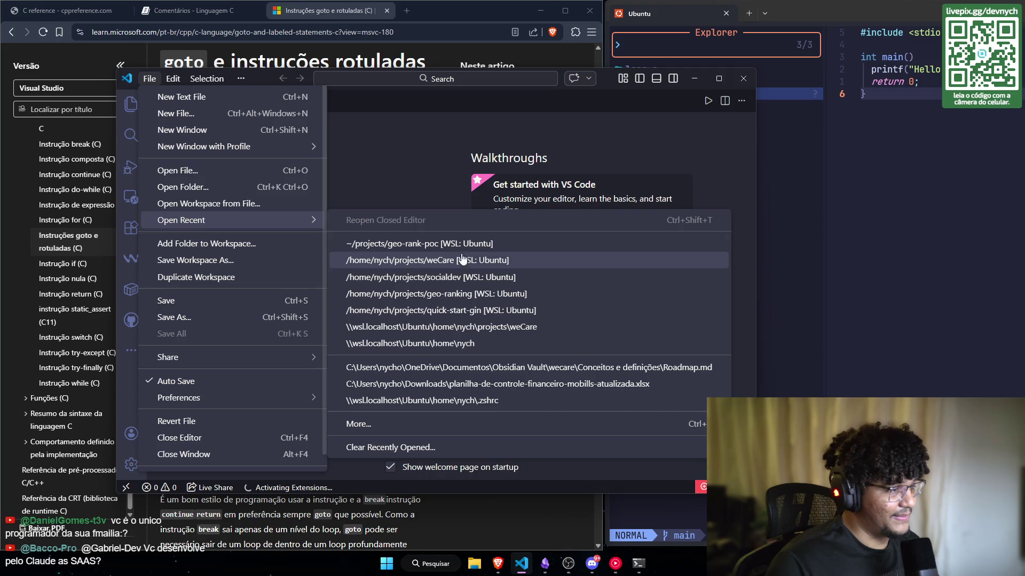
left_click(469, 260)
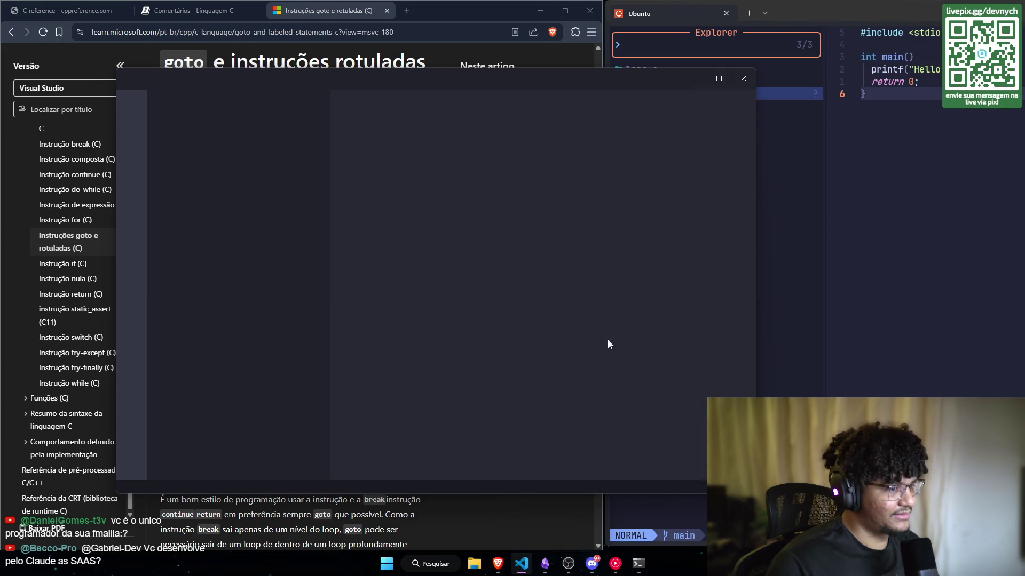
left_click_drag(329, 226, 190, 224)
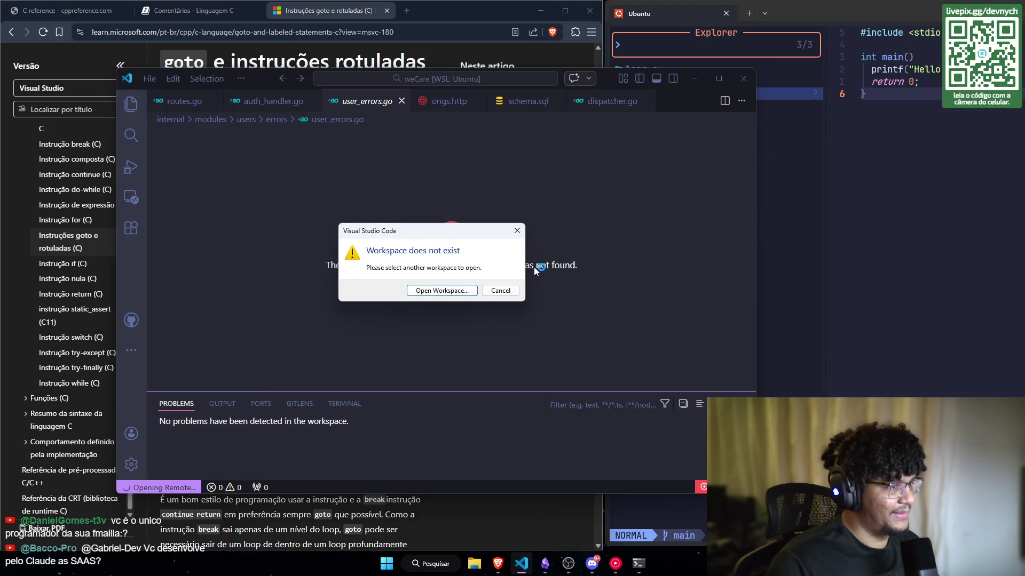
key("Escape")
Step: Close weCare's four open editor files, then close the VS Code window
middle_click(359, 108)
middle_click(359, 110)
middle_click(359, 110)
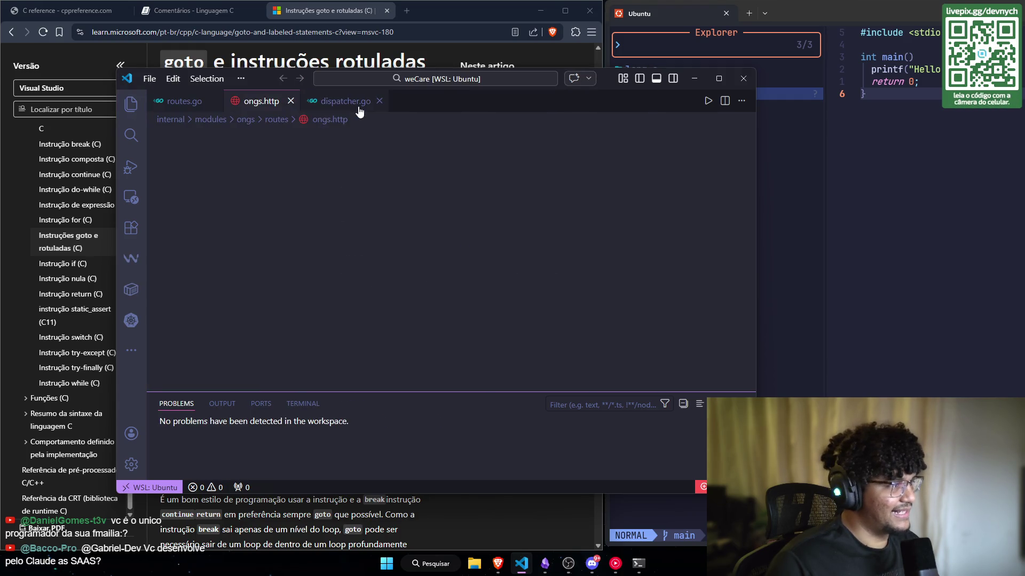
middle_click(357, 110)
middle_click(184, 101)
left_click(149, 78)
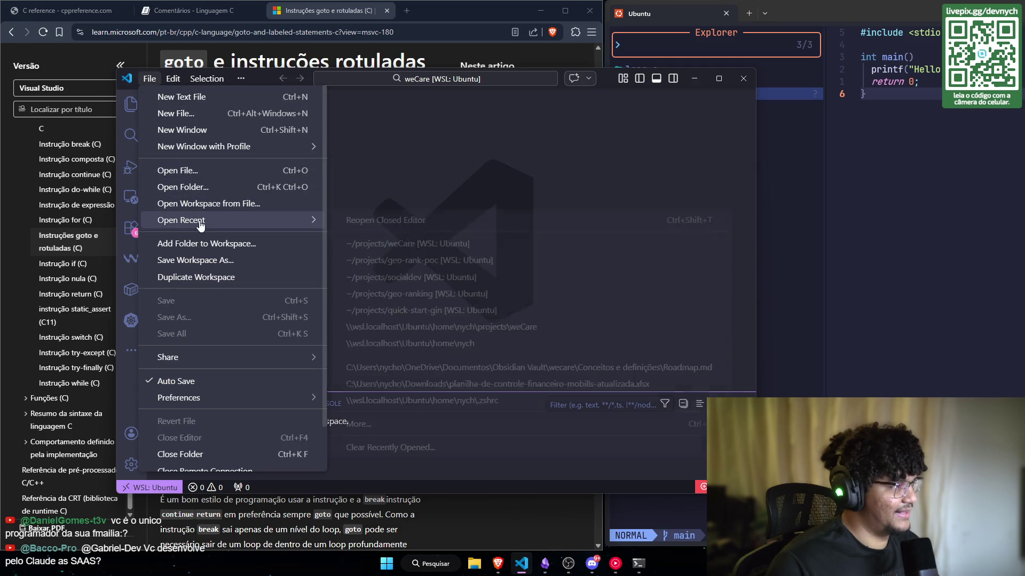
mouse_move(200, 225)
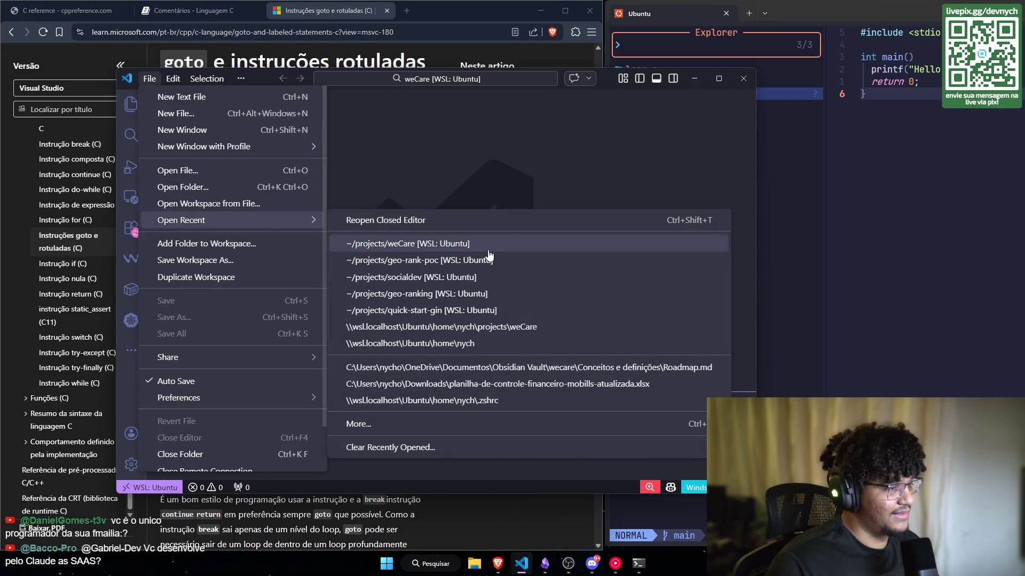
key("Escape")
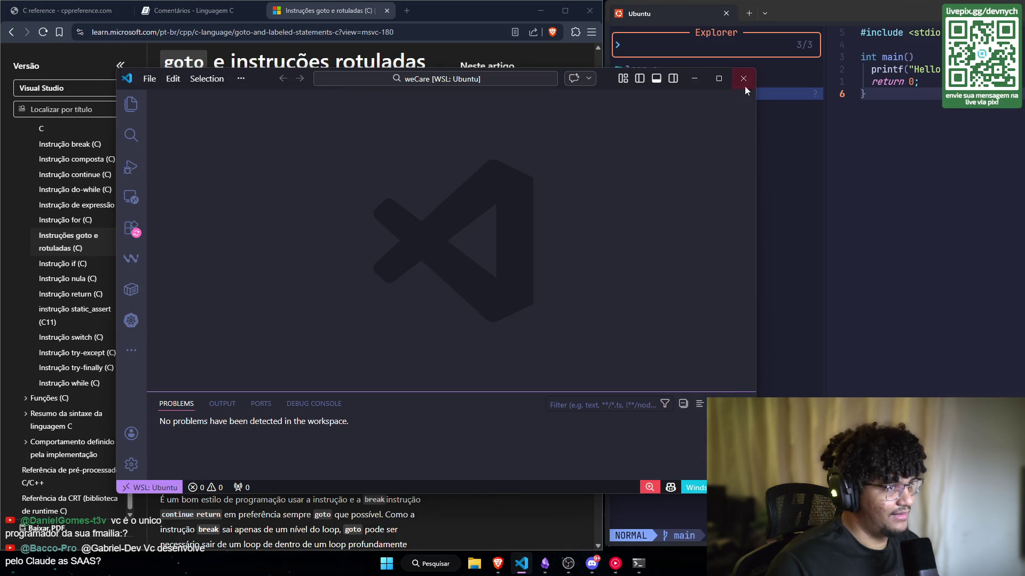
left_click(737, 80)
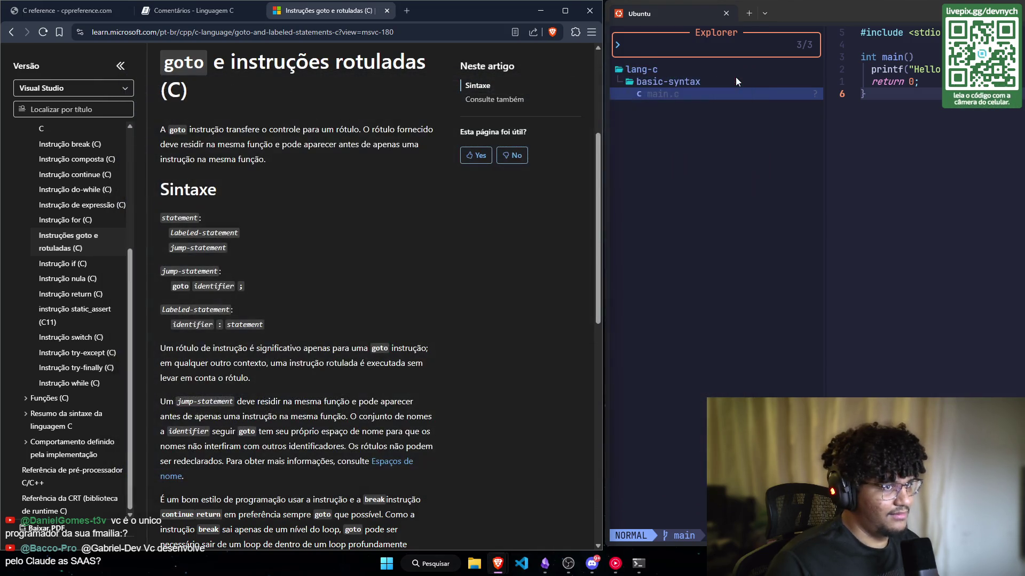
Step: Open a new Ubuntu terminal window and list the home folder with ls
left_click(914, 94)
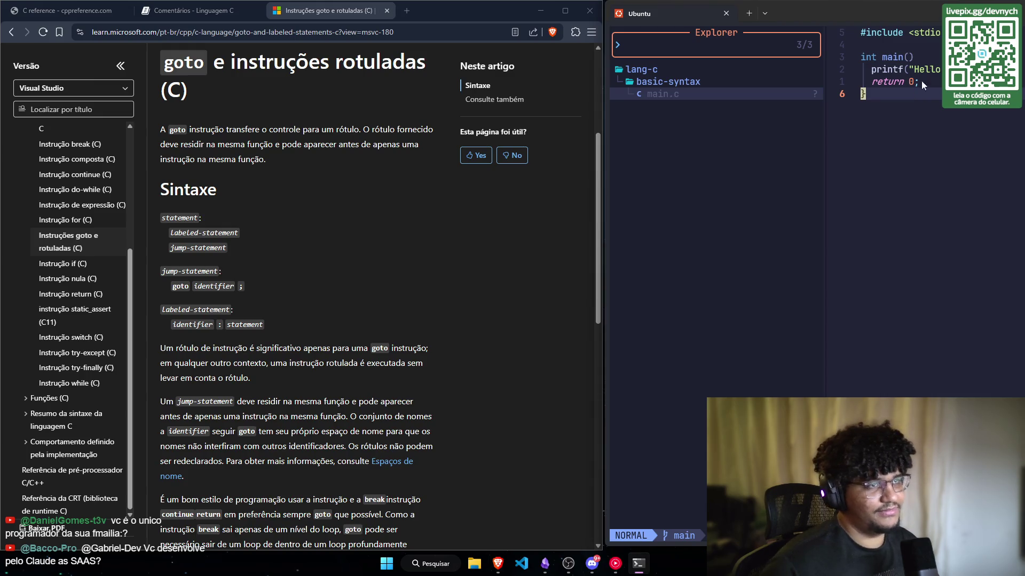
right_click(635, 562)
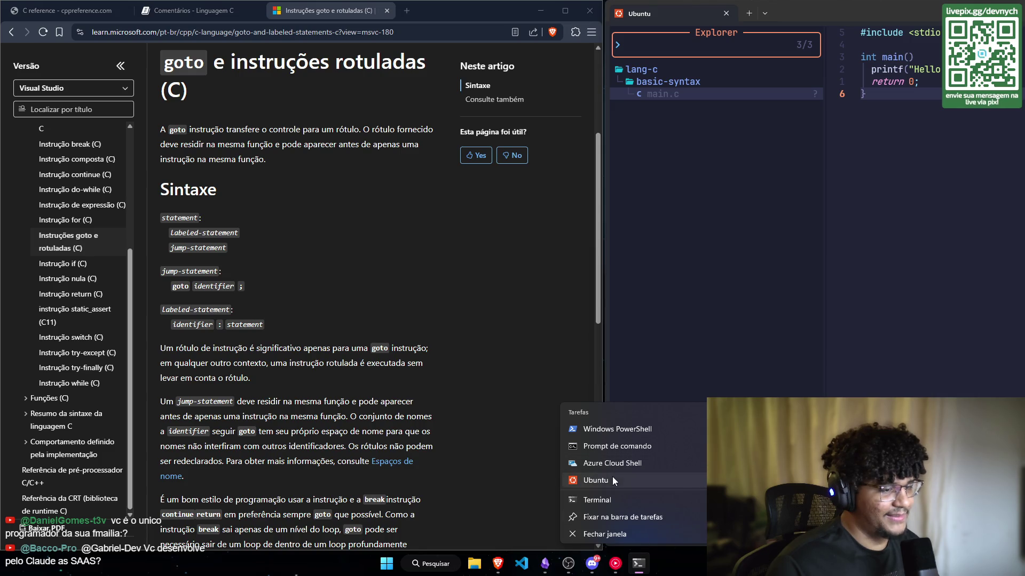
left_click(613, 476)
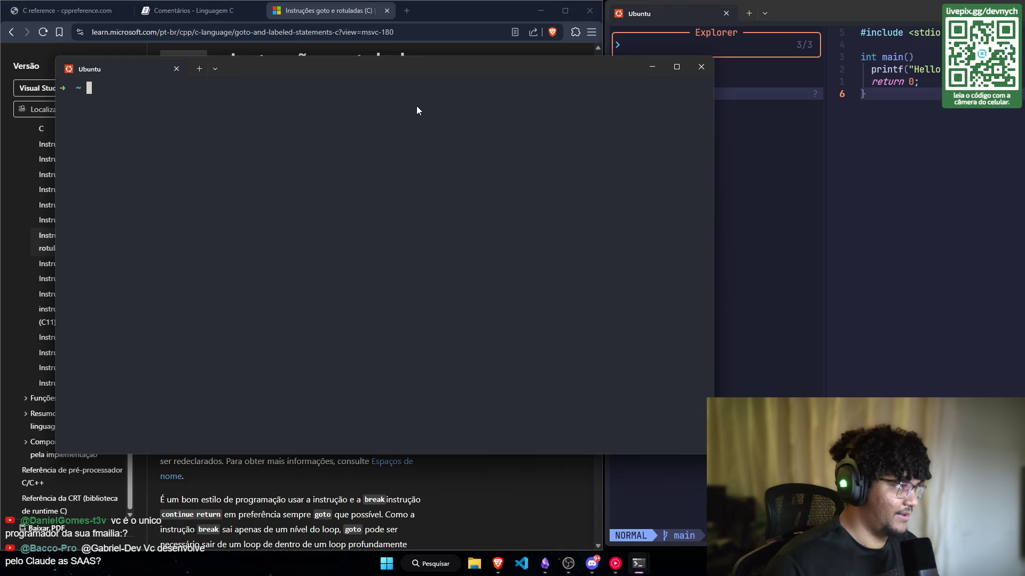
type("ls")
key("Return")
Step: Create a tmp folder with mkdir and an empty tmp/main.go with touch
type("c")
key("BackSpace")
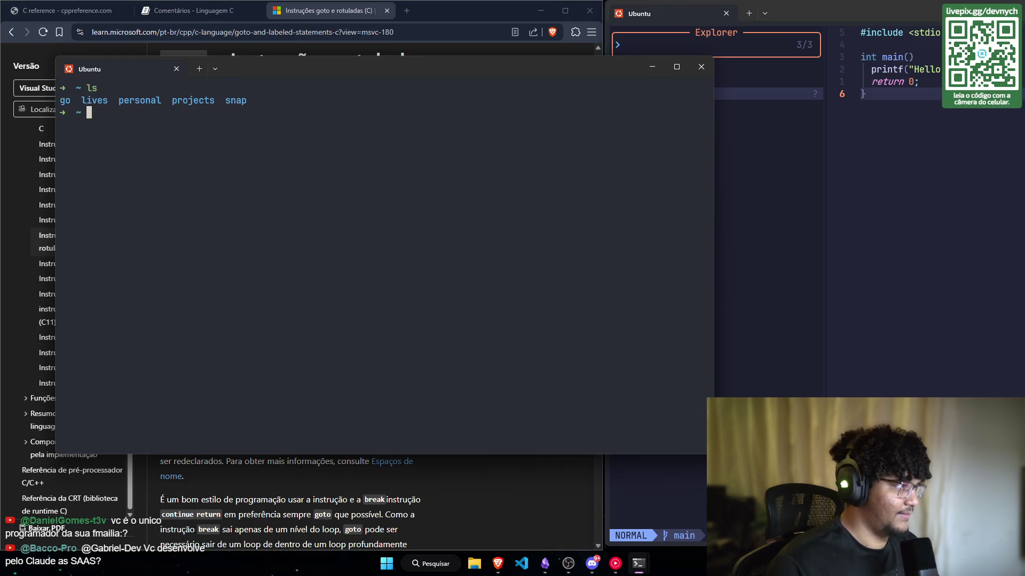
type("mkdir tmp")
key("Return")
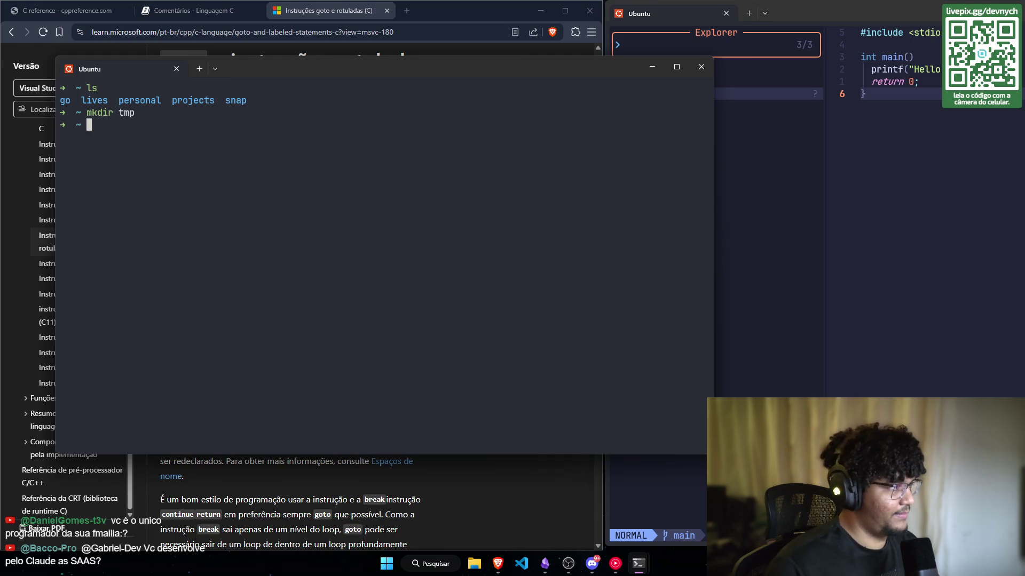
type("cd tm")
key("BackSpace")
key("BackSpace")
key("BackSpace")
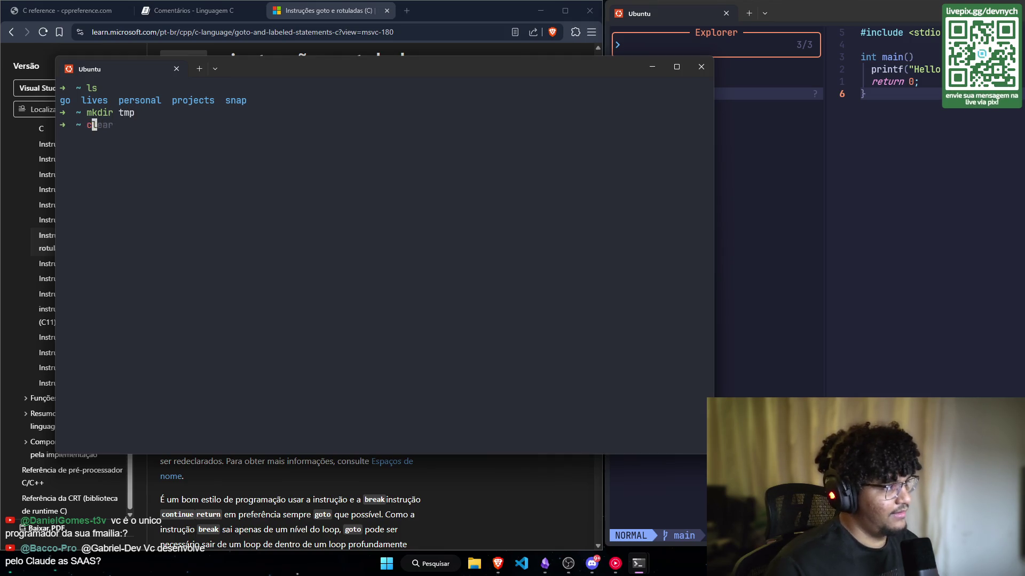
type("touch tmp;")
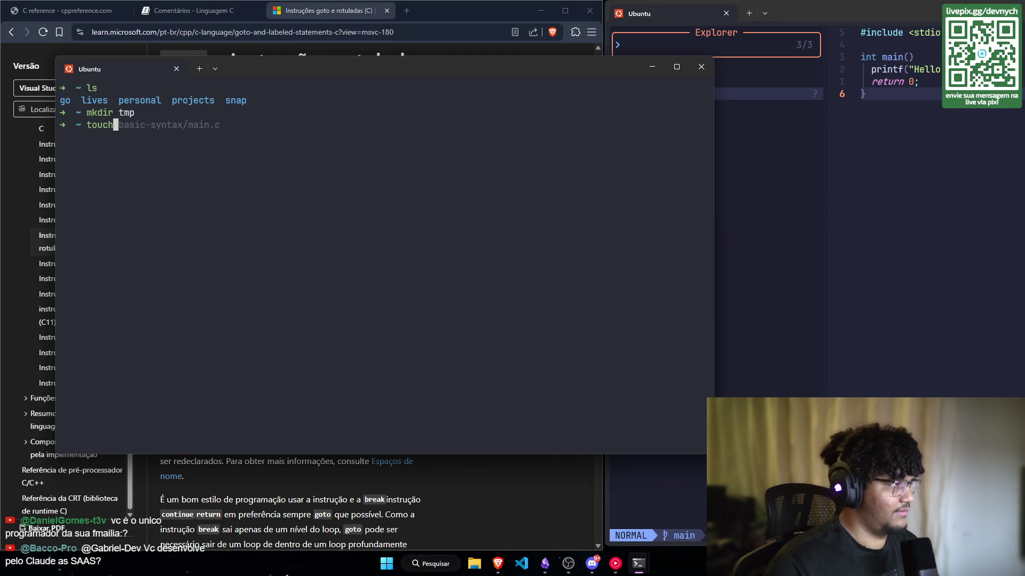
key("BackSpace")
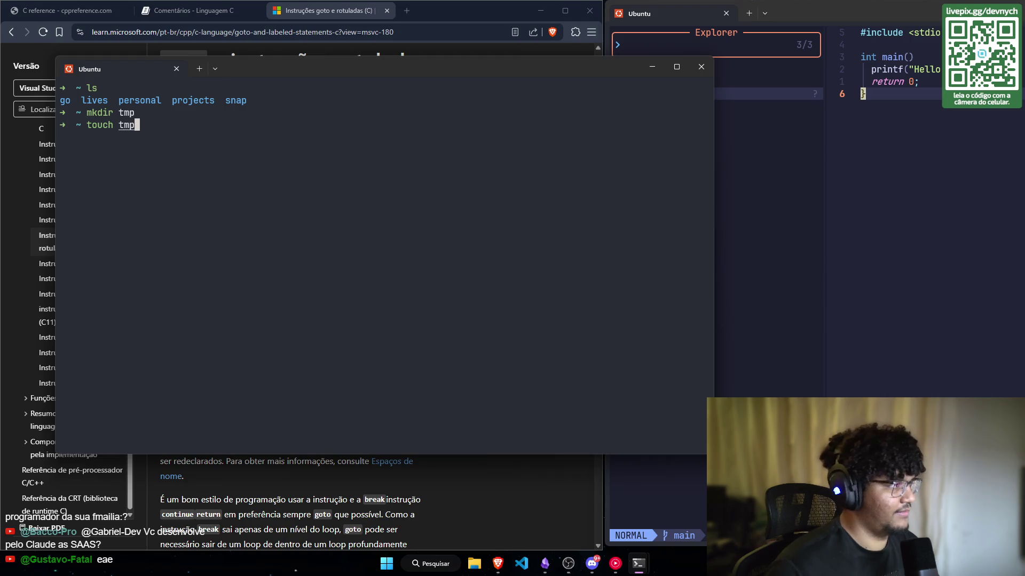
type("/")
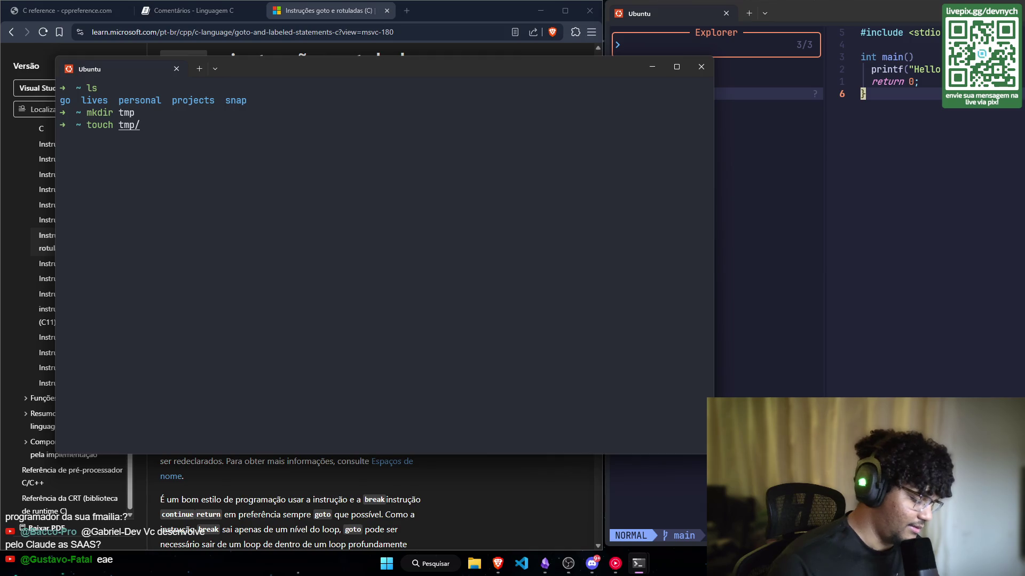
type("main.go")
key("Return")
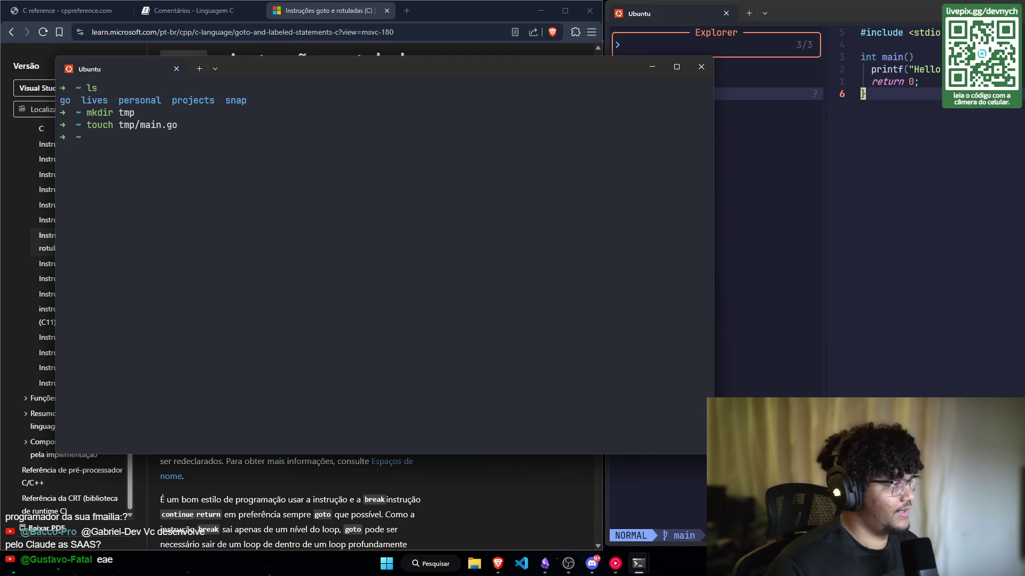
Step: Open tmp/main.go in Neovim
type("nvim main")
key("BackSpace")
key("BackSpace")
key("BackSpace")
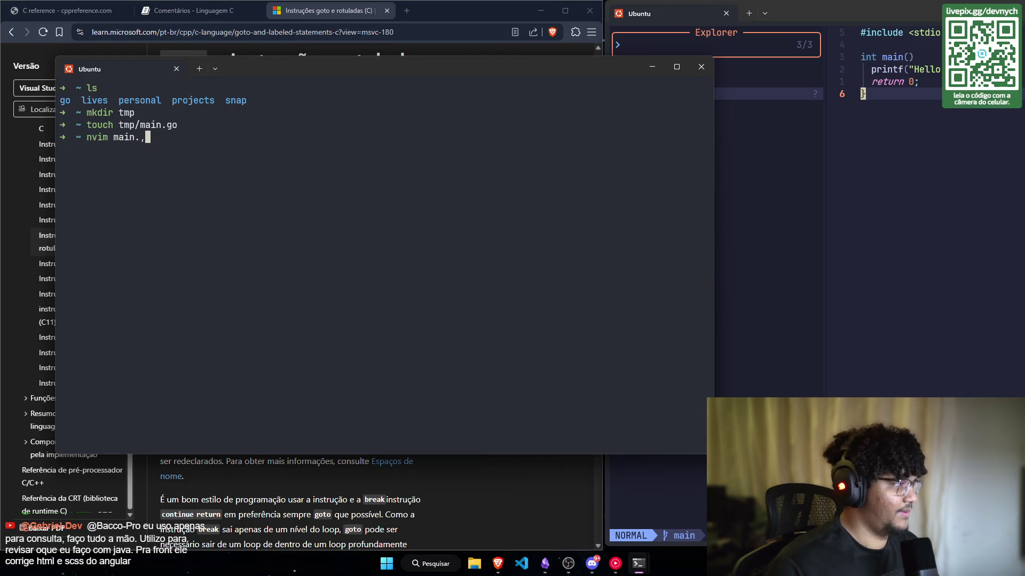
type(".tmp/main.go")
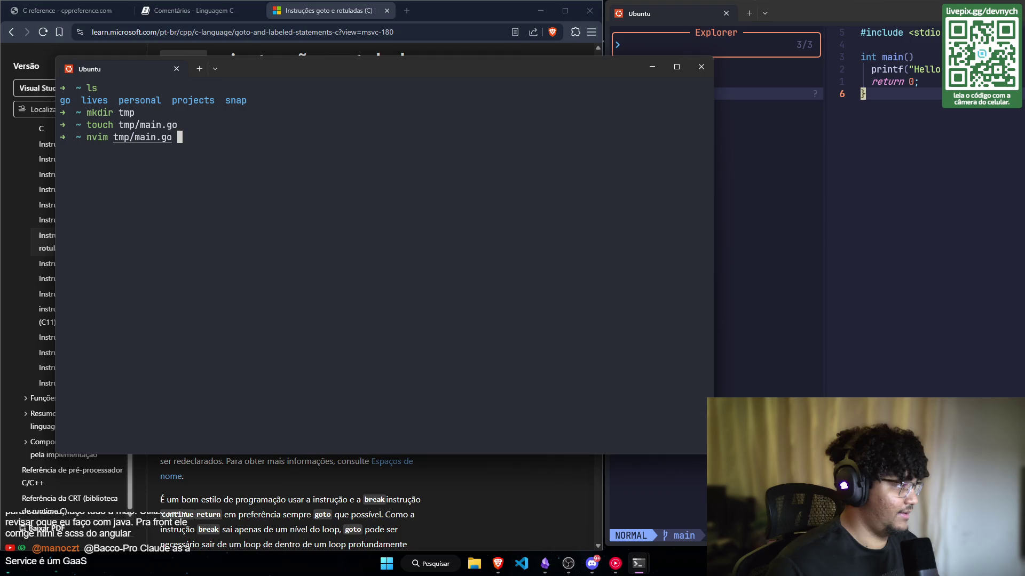
key("Return")
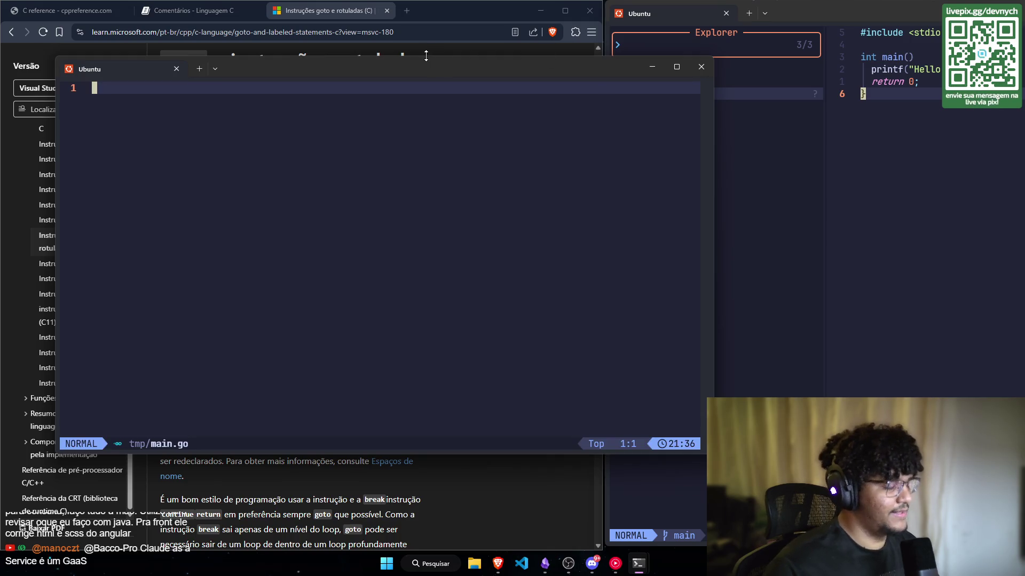
Step: Start main.go with 'package main' on line 1 above the comment block
type("p")
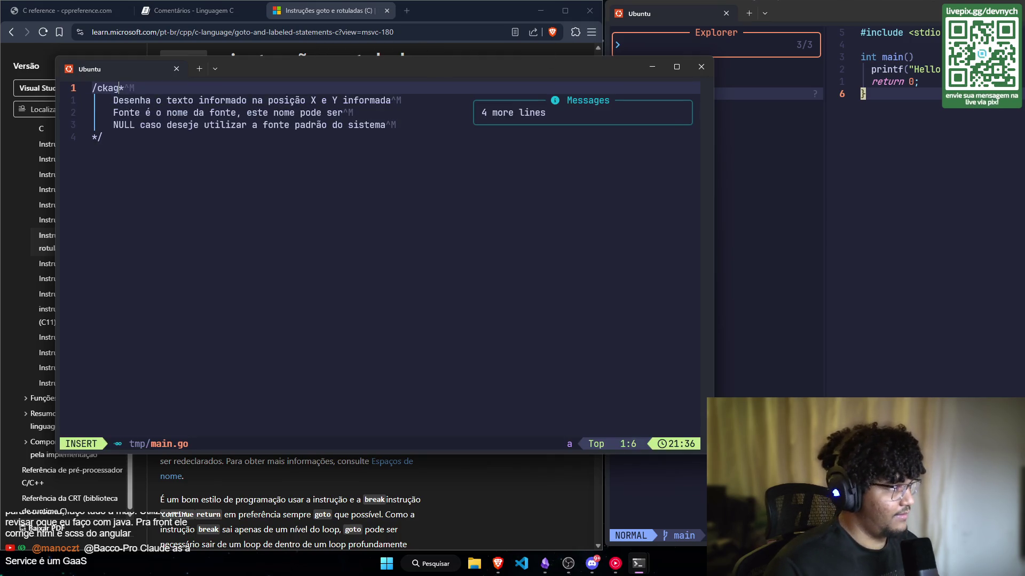
type("ka/")
key("BackSpace")
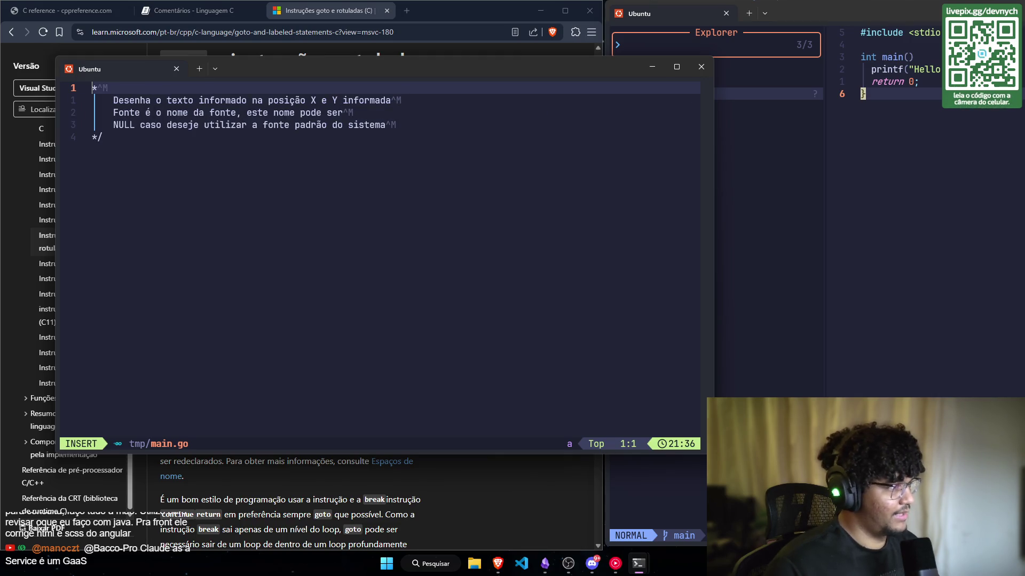
key("Return")
key("Up")
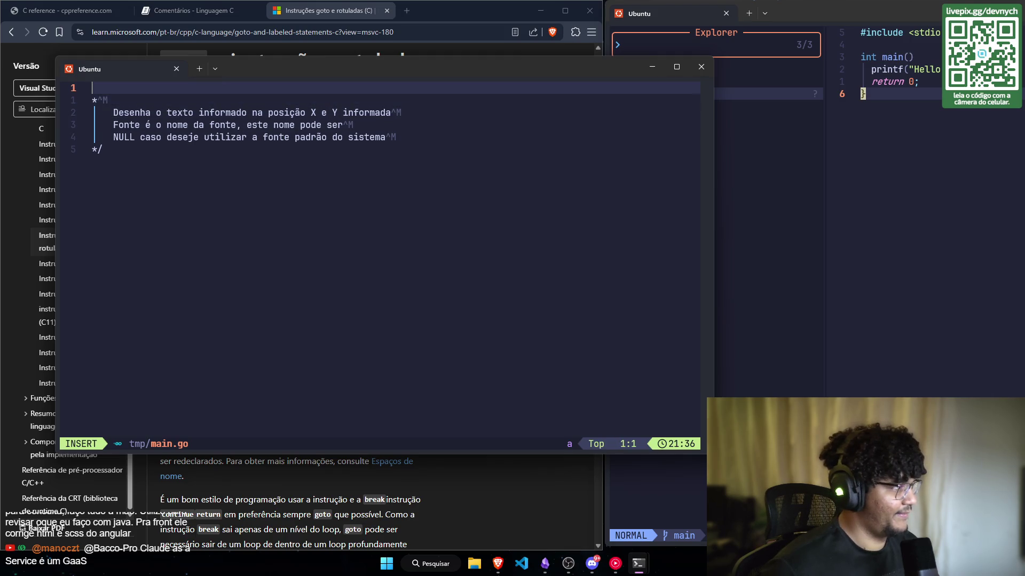
type("pac")
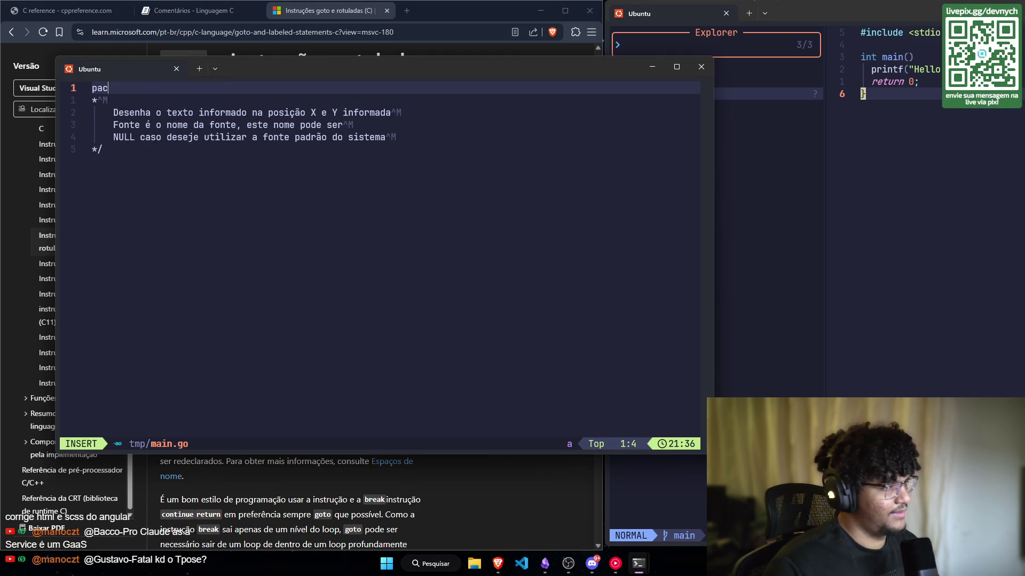
type("kage main")
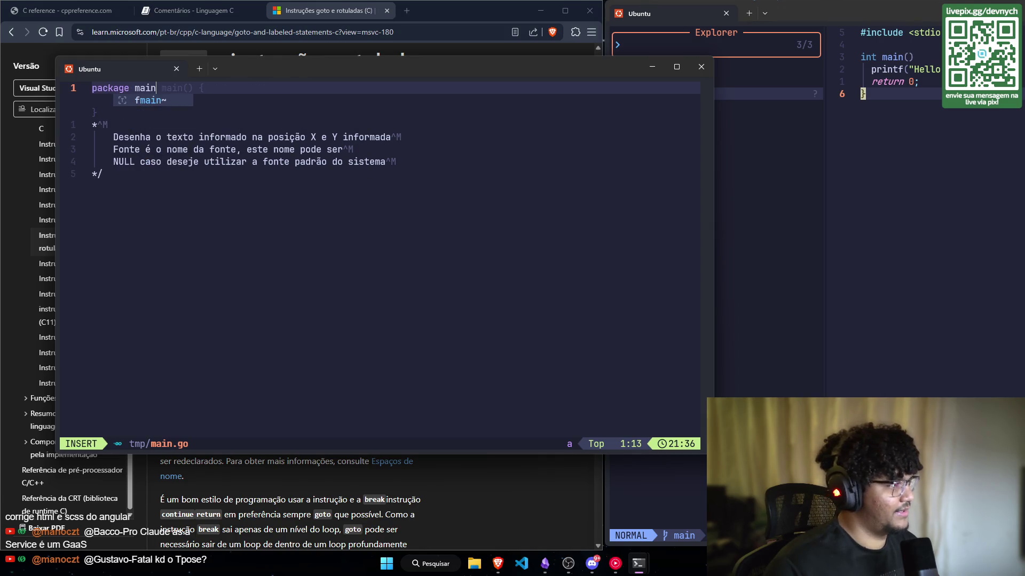
key("Return")
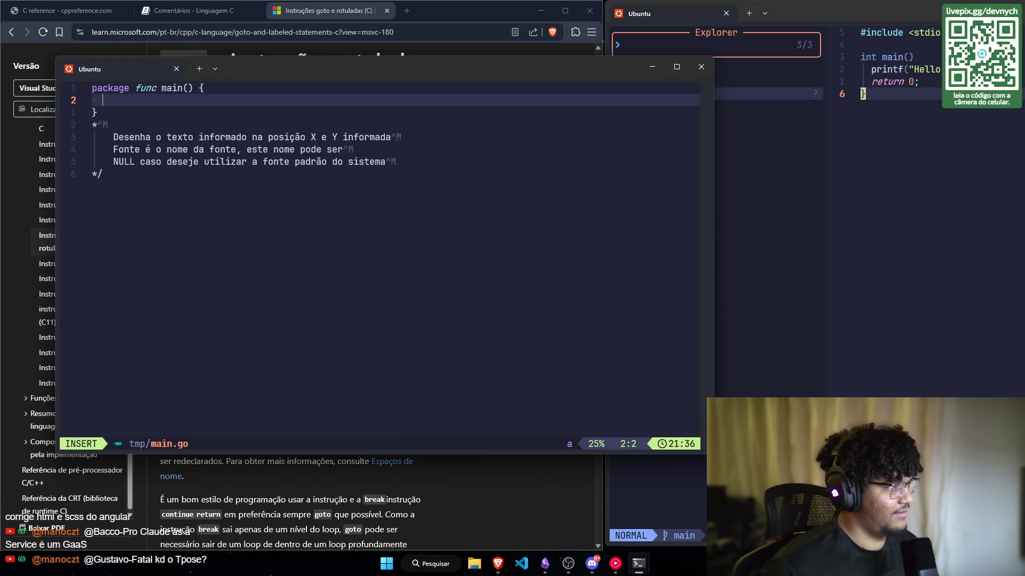
key("ctrl+z")
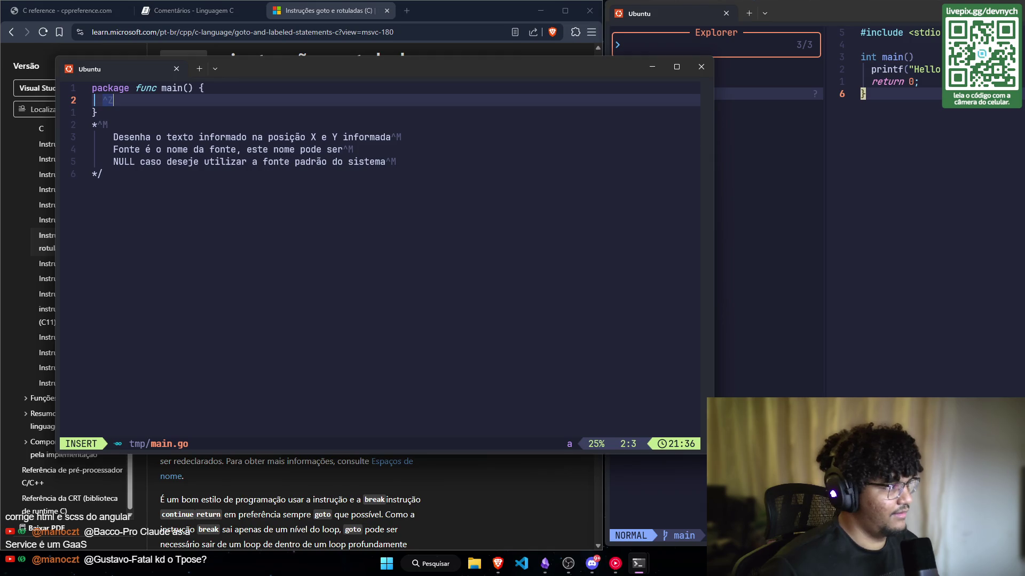
key("BackSpace")
key("BackSpace")
key("BackSpace")
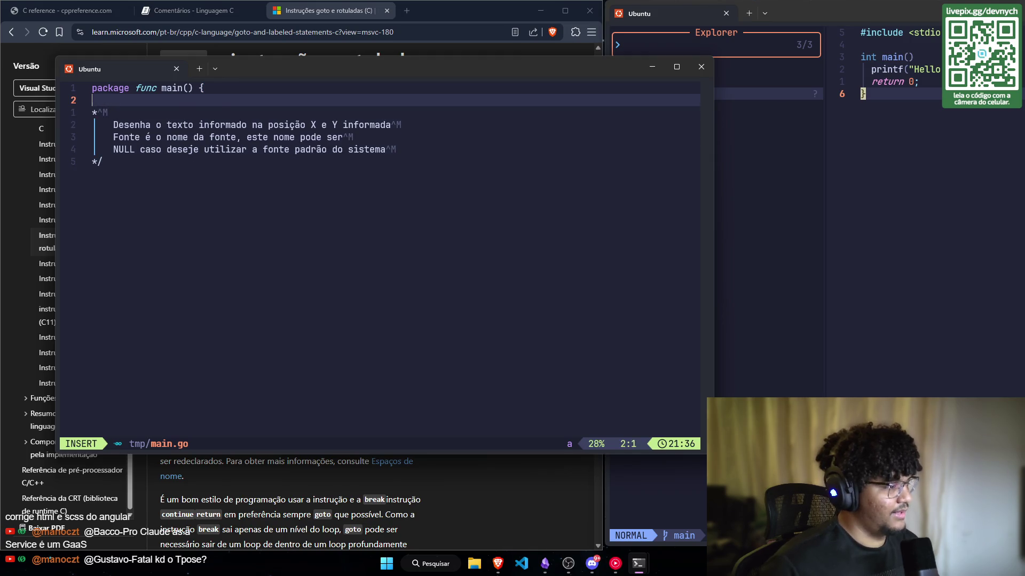
key("BackSpace")
key("BackSpace")
key("BackSpace")
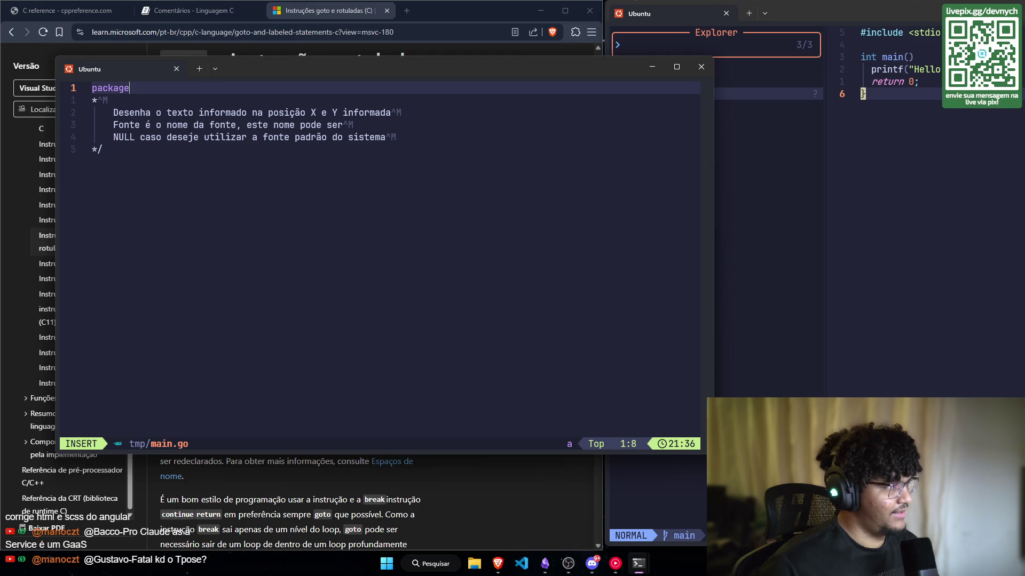
type(" main")
key("Escape")
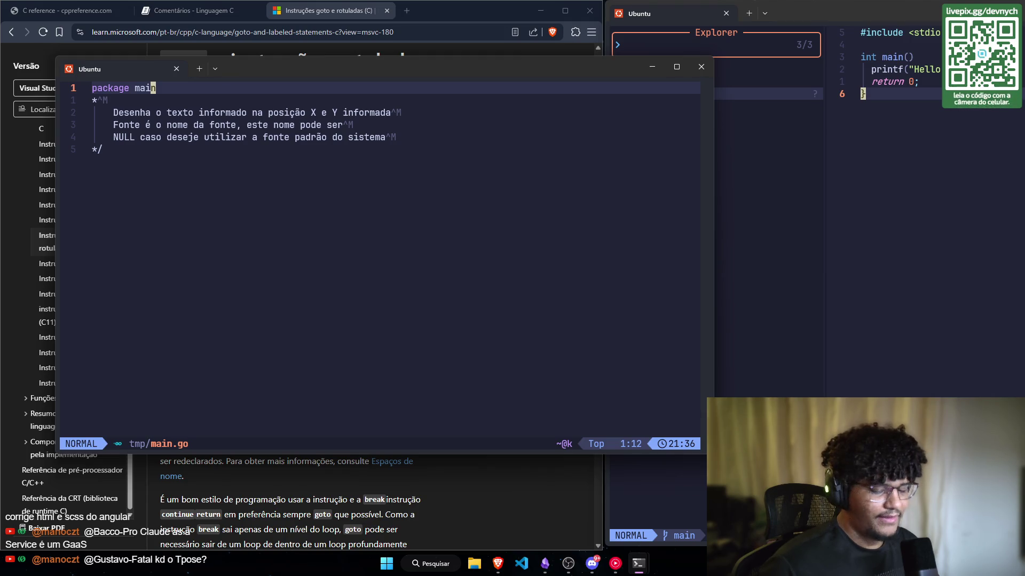
Step: Add an empty func main() below package main, fix the comment's asterisk, and close the editor
key("i")
key("Return")
key("Return")
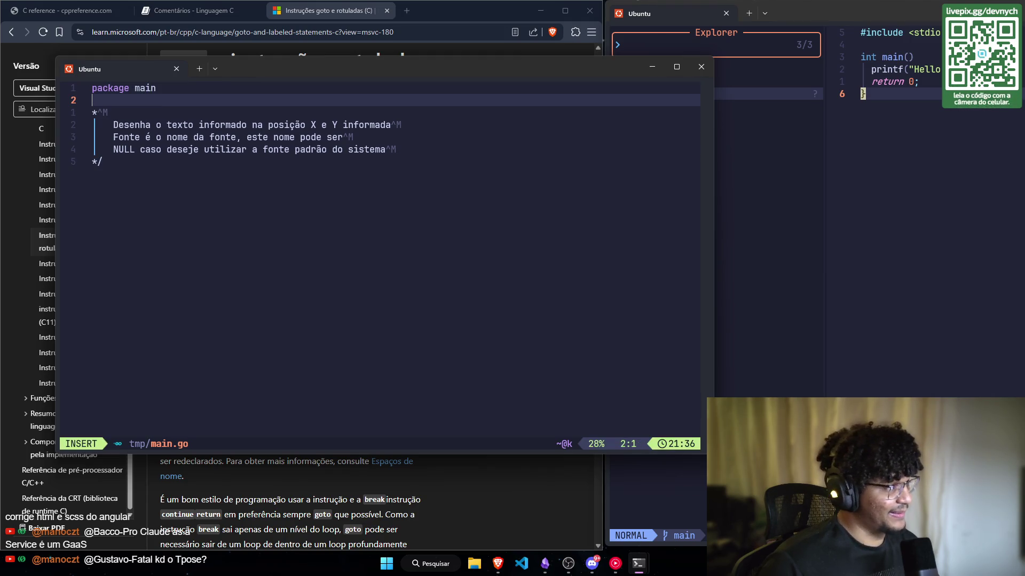
key("Return")
key("Up")
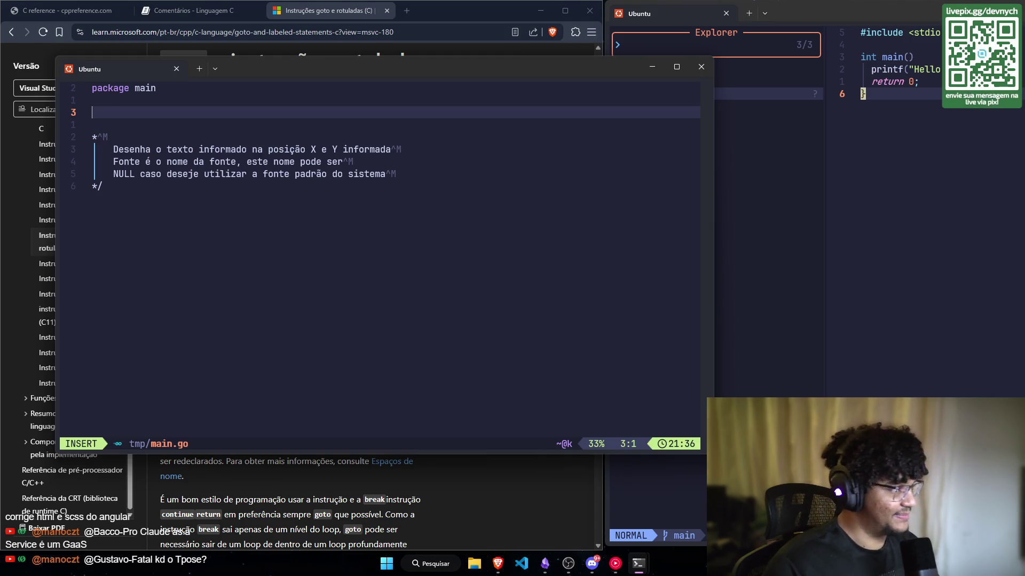
type("func")
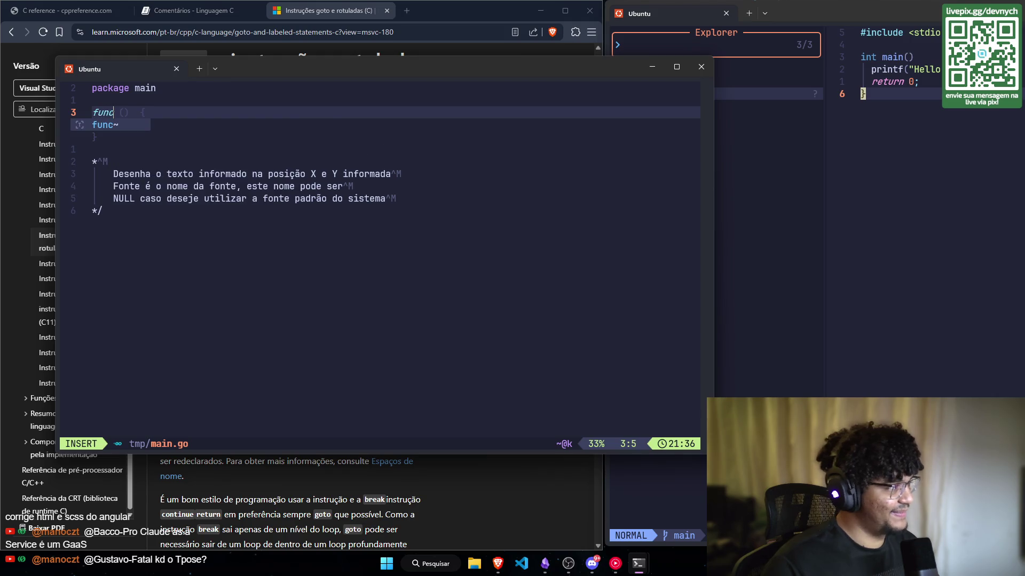
key("Return")
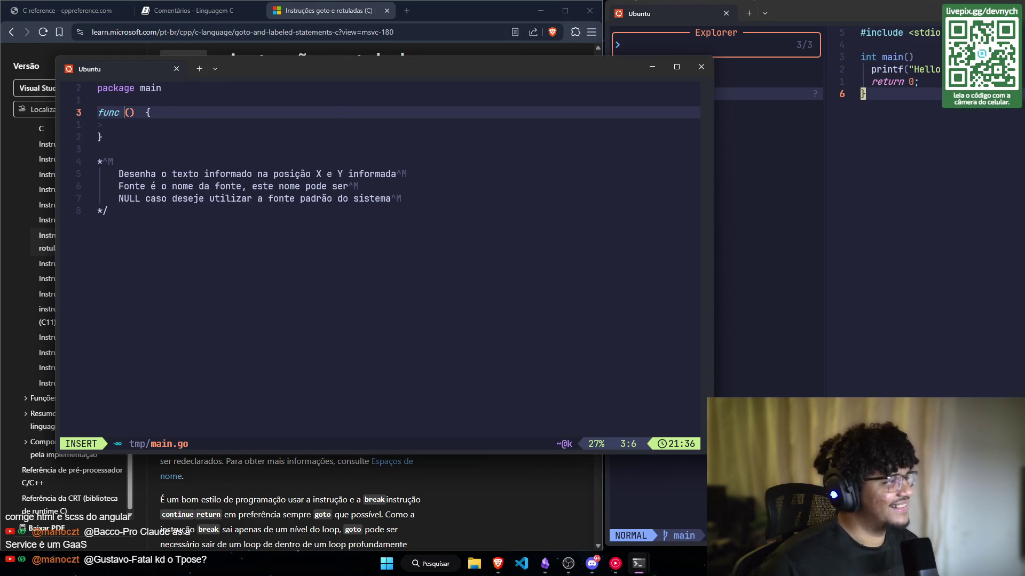
type("main")
key("Escape")
key("j")
key("j")
key("j")
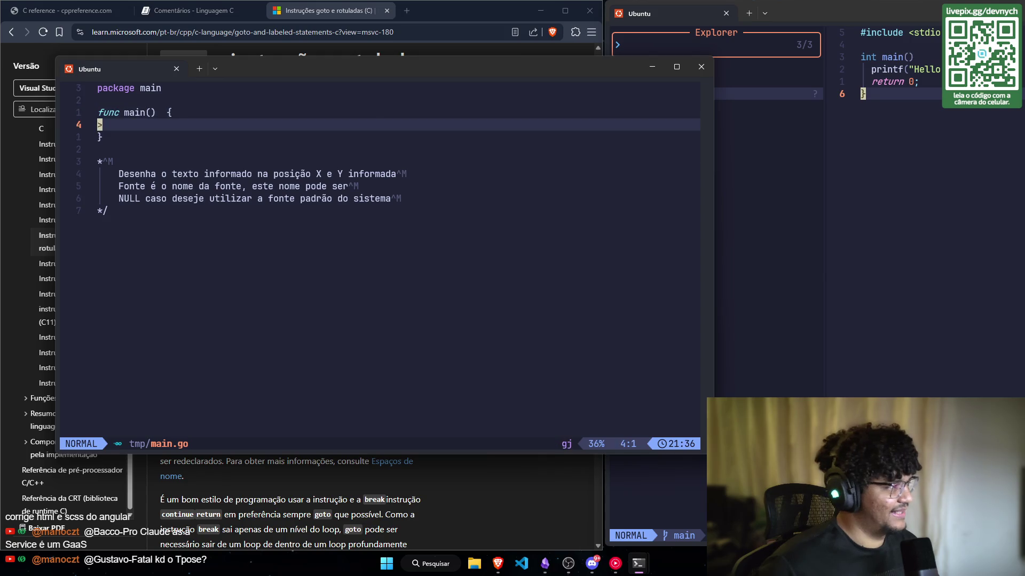
key("k")
key("k")
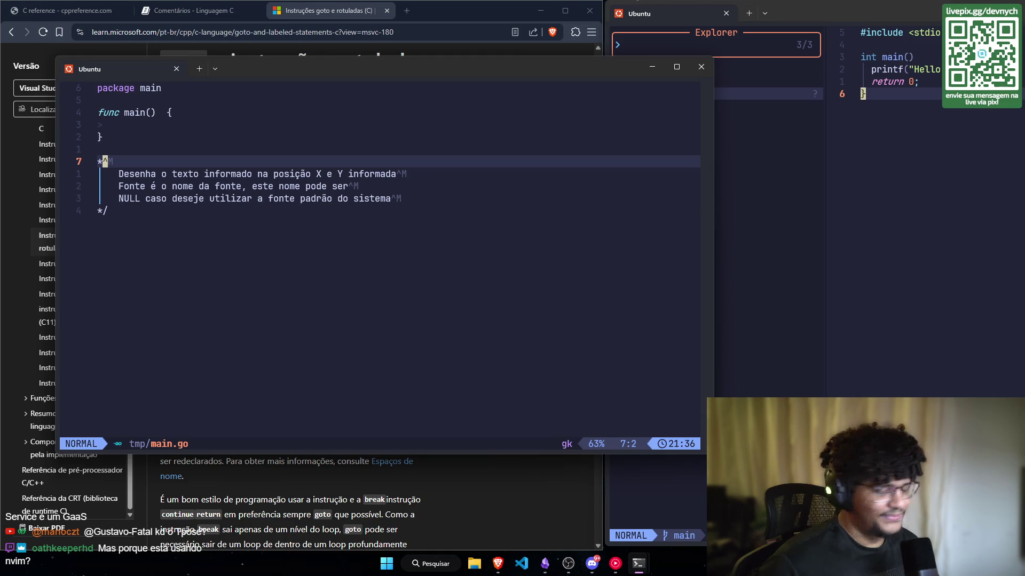
key("x")
key("x")
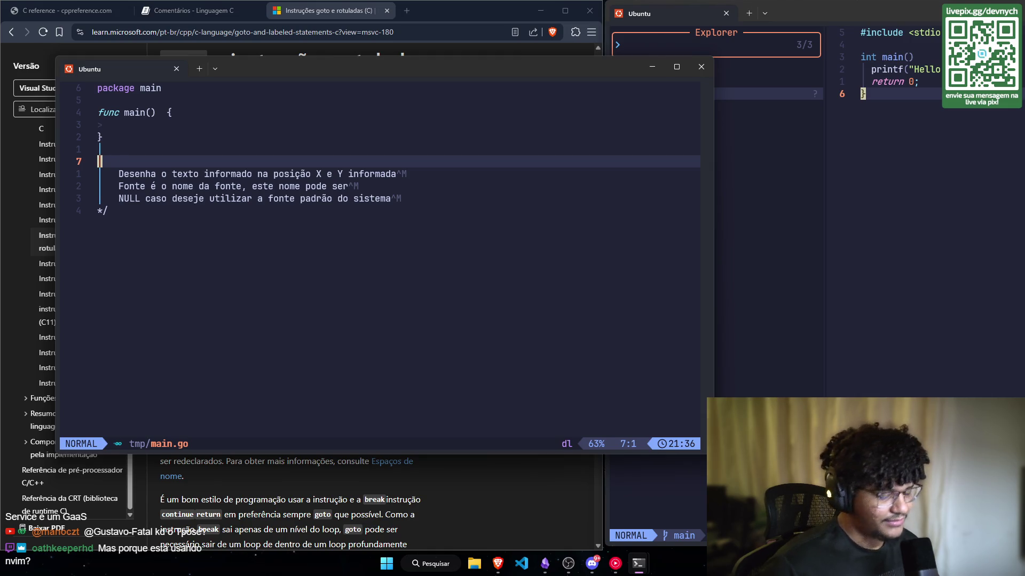
key("asterisk")
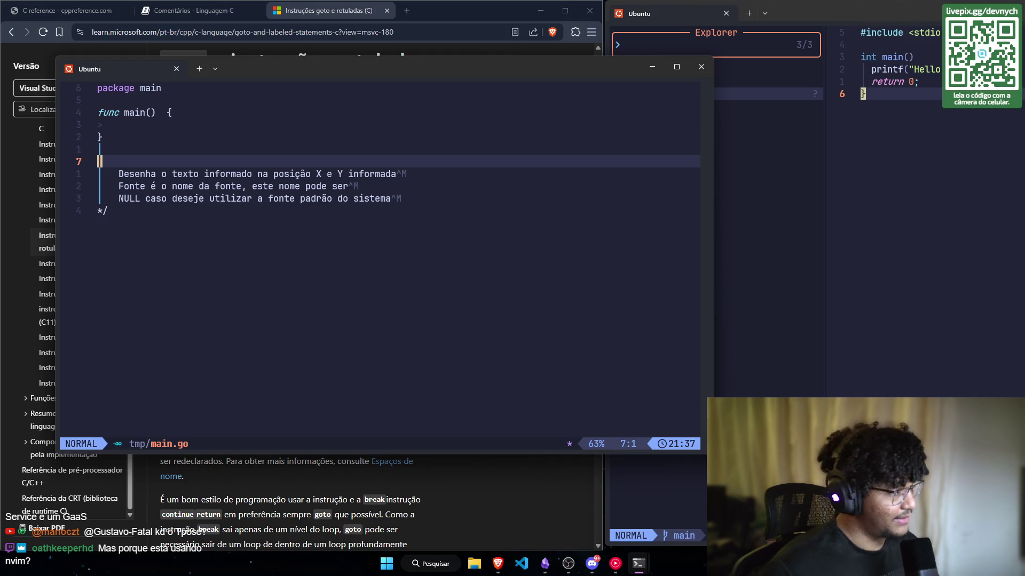
key("alt+F4")
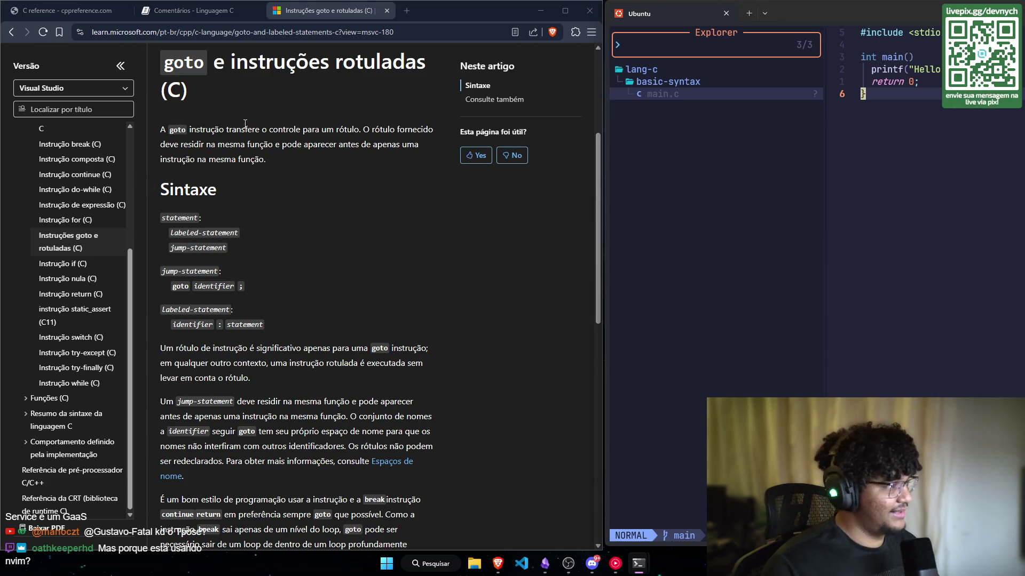
Step: Open the '2. Palavras Chave' chapter from the Comentários page's sidebar
left_click(196, 16)
scroll(265, 200, "down", 1)
scroll(199, 185, "down", 5)
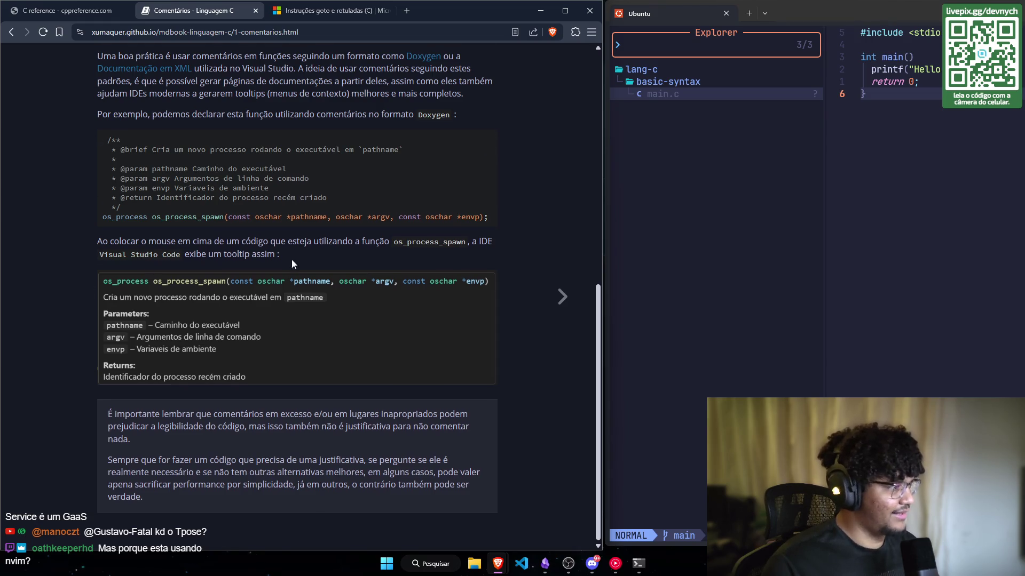
scroll(292, 260, "up", 7)
left_click(20, 56)
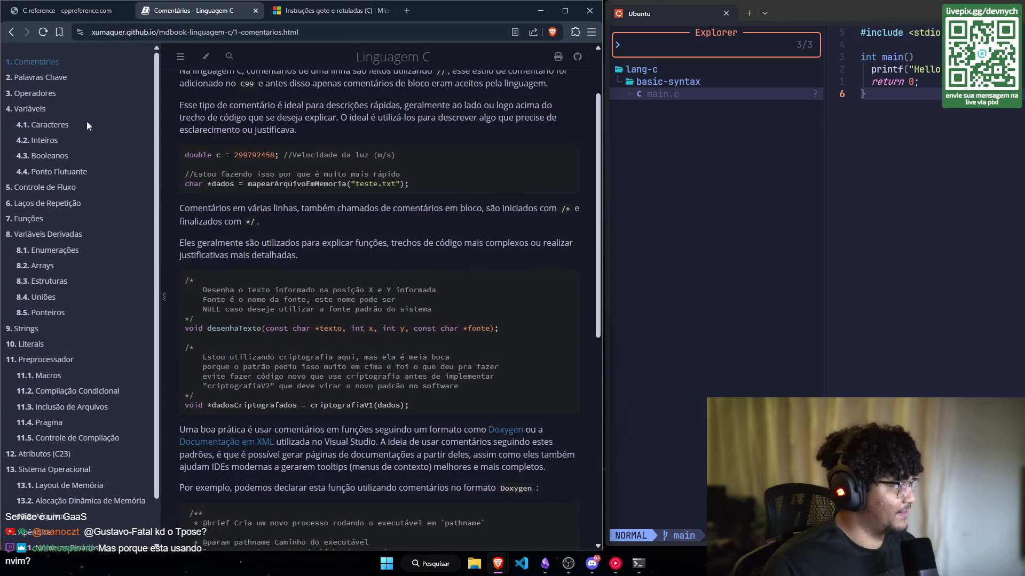
left_click(45, 78)
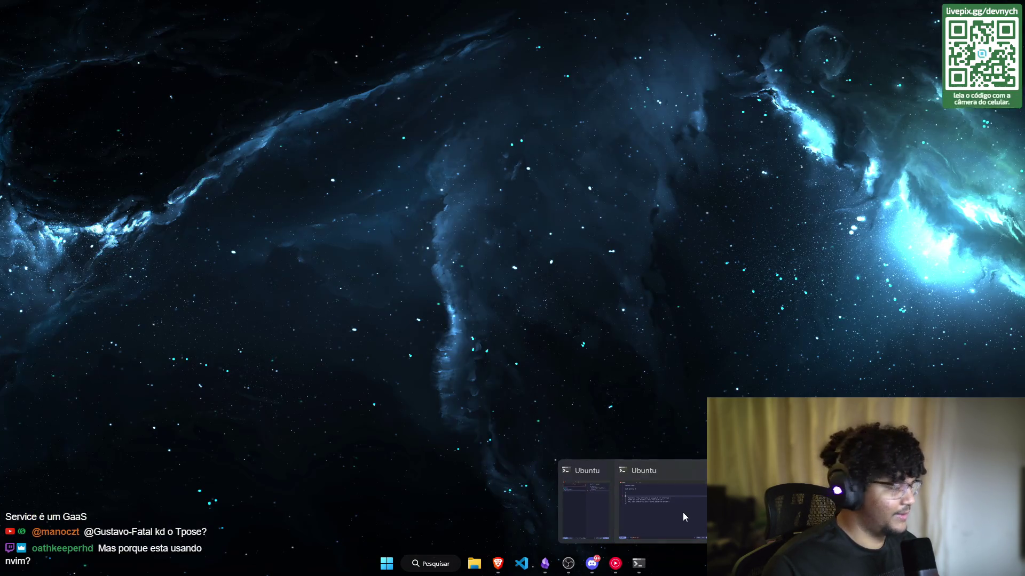
left_click(683, 512)
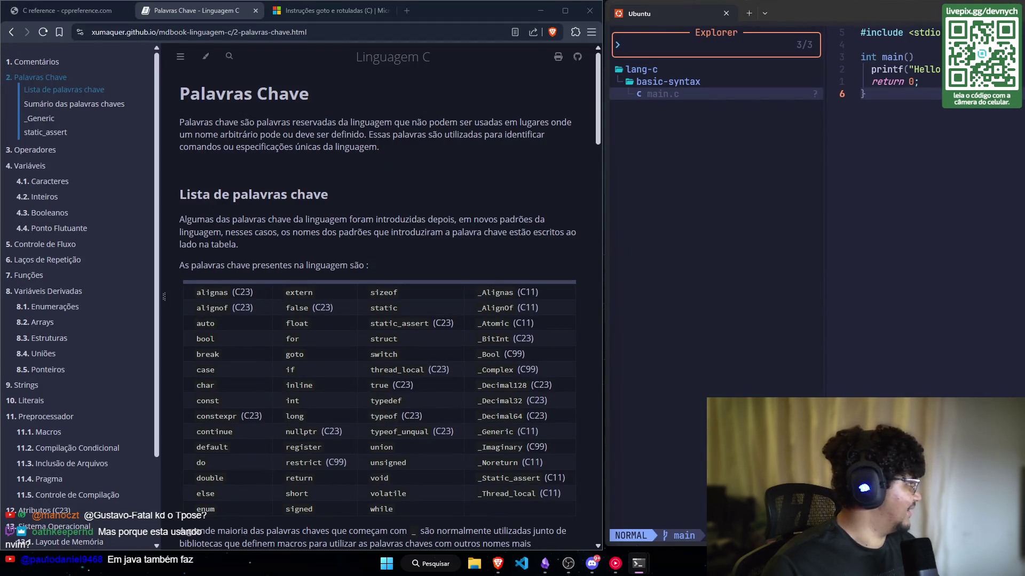
key("alt+Tab")
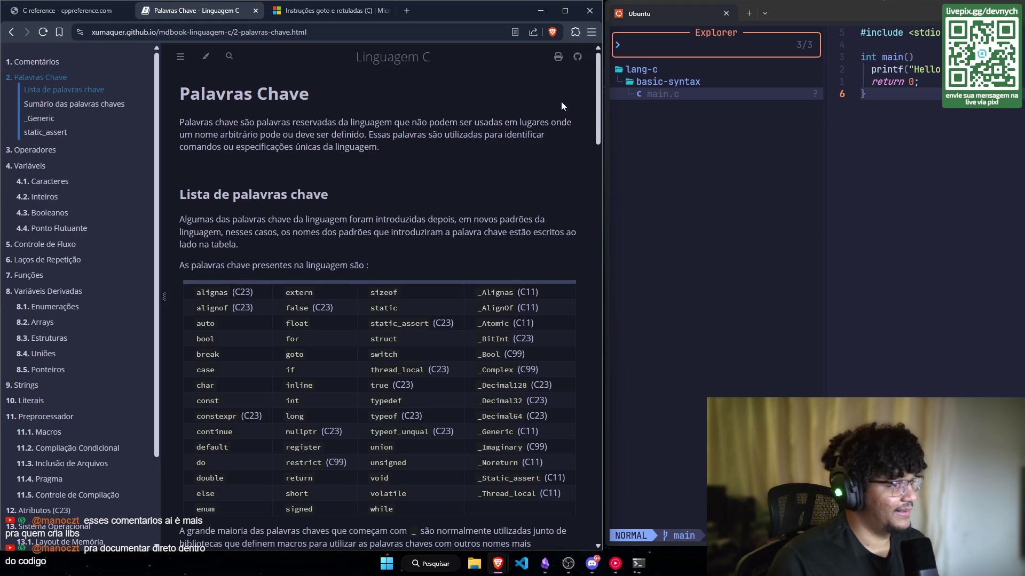
left_click_drag(605, 94, 602, 92)
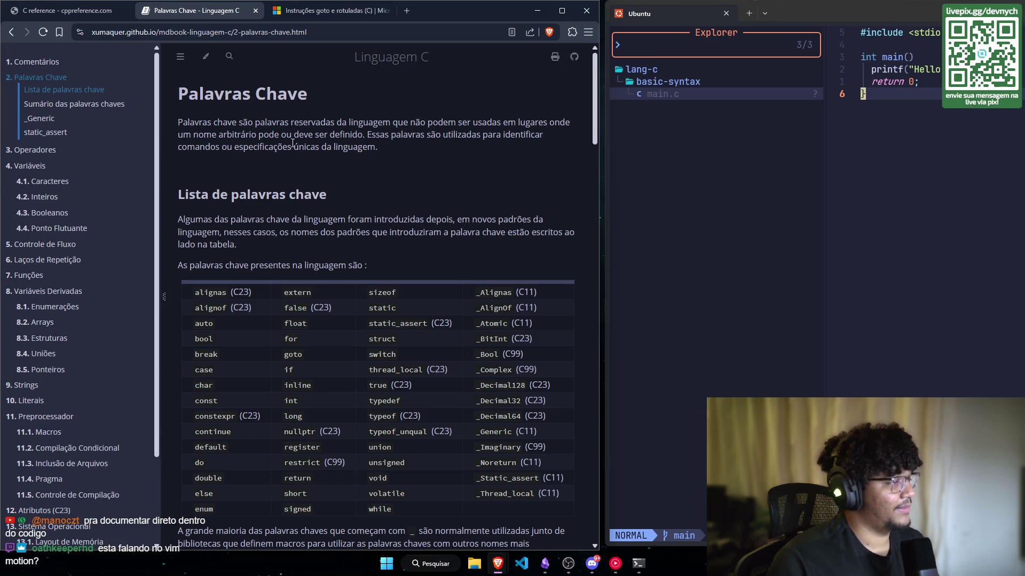
scroll(241, 170, "down", 2)
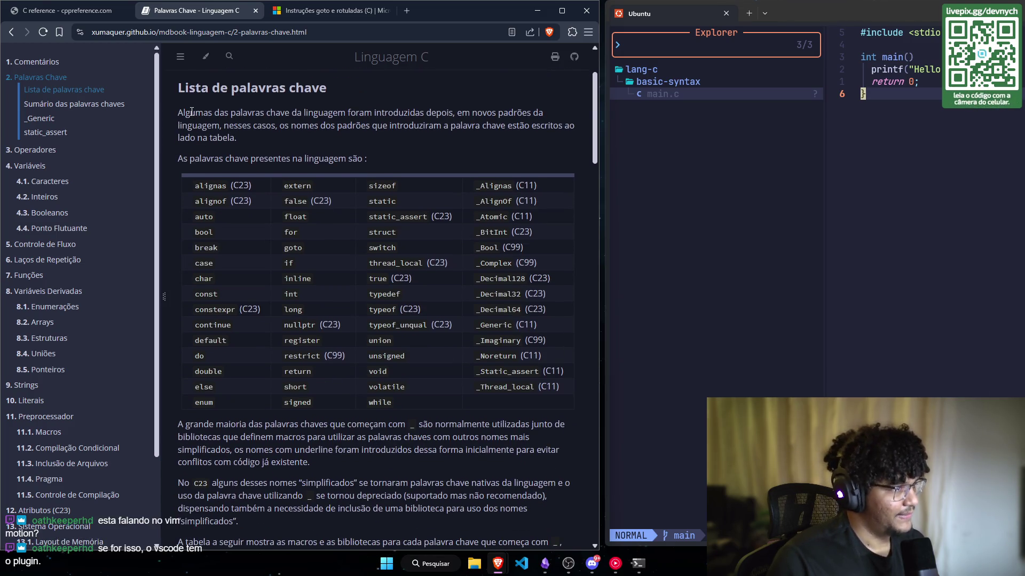
scroll(193, 117, "down", 1)
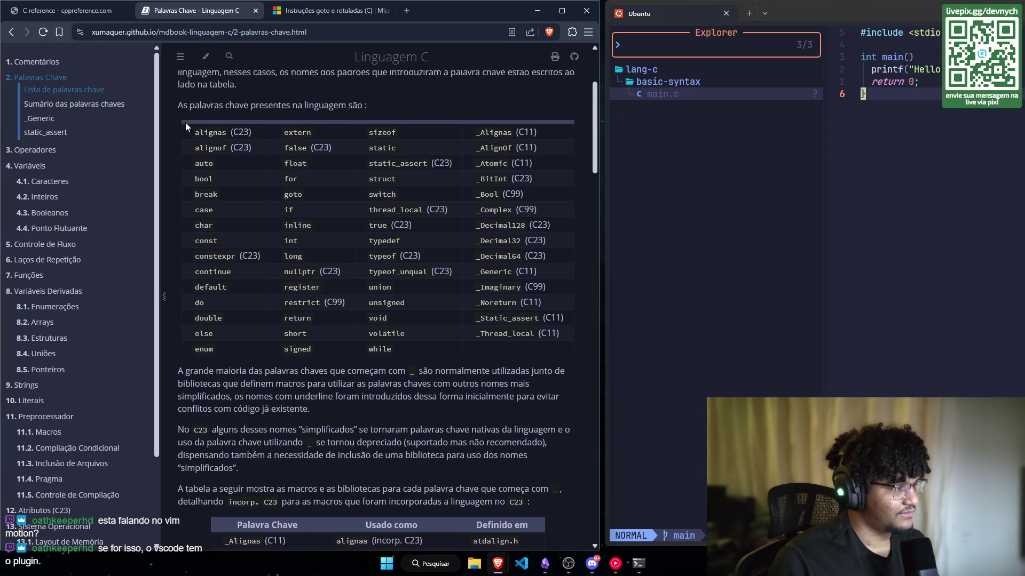
scroll(188, 123, "up", 1)
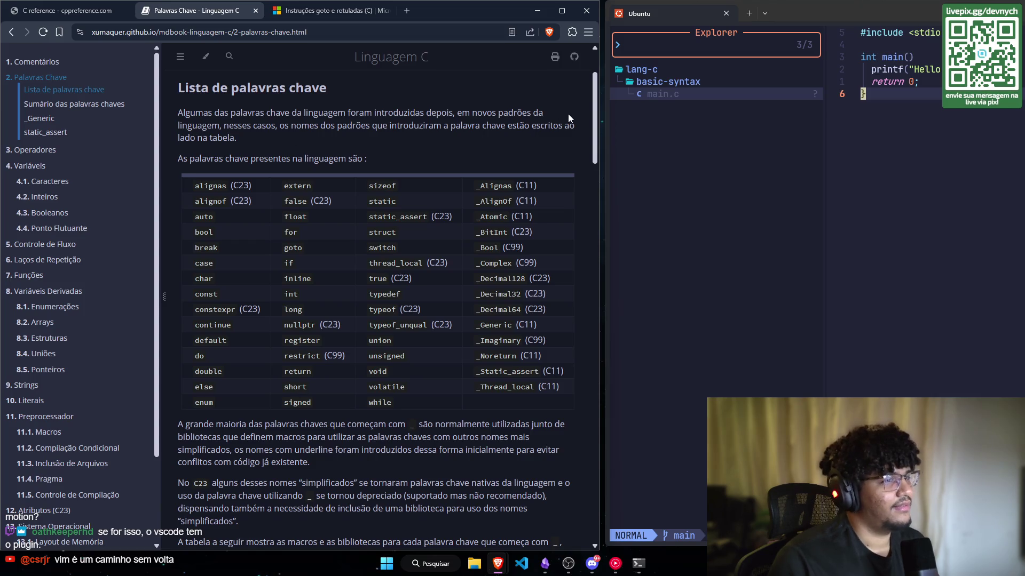
scroll(231, 176, "down", 1)
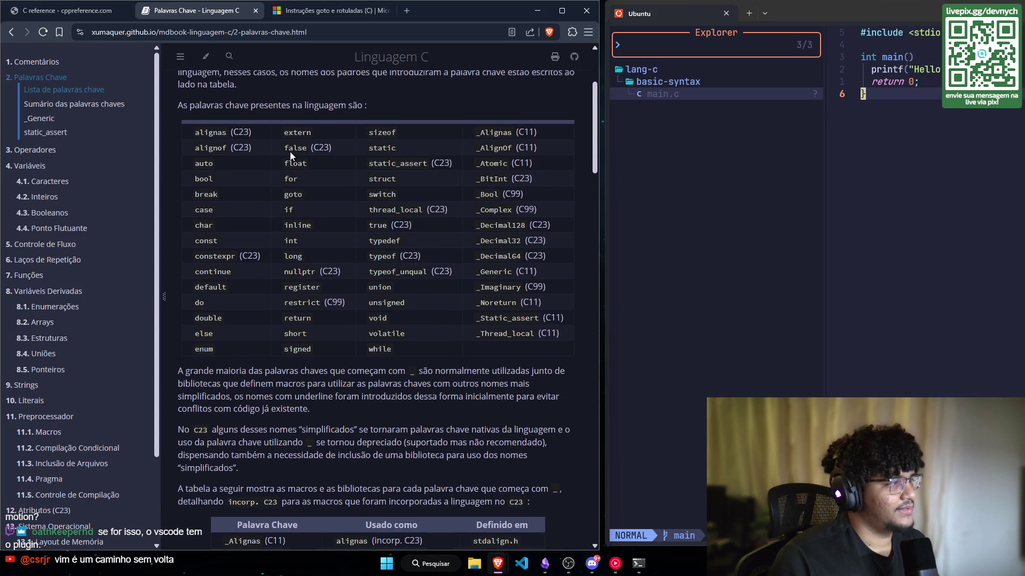
scroll(283, 168, "down", 1)
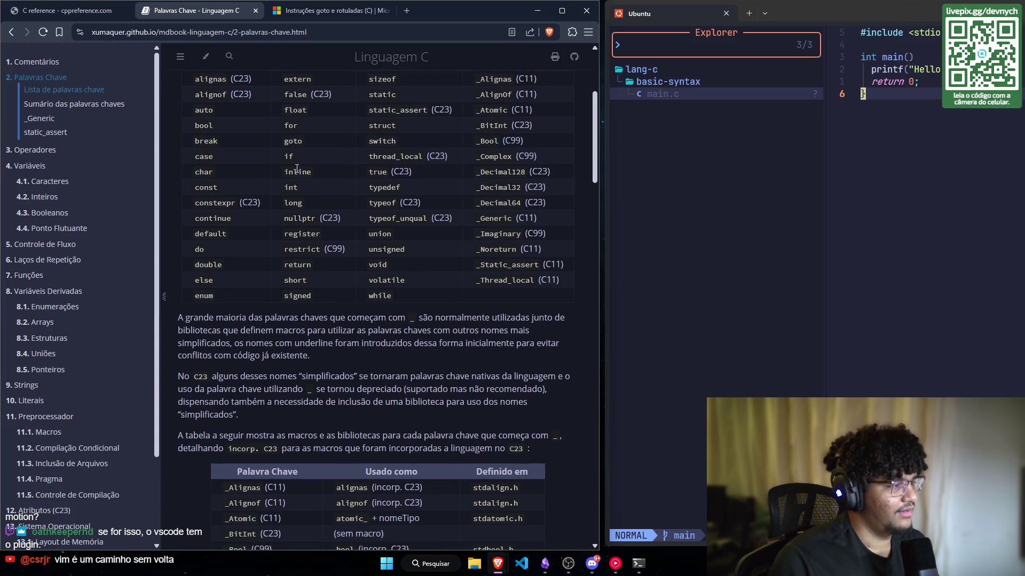
scroll(296, 170, "up", 1)
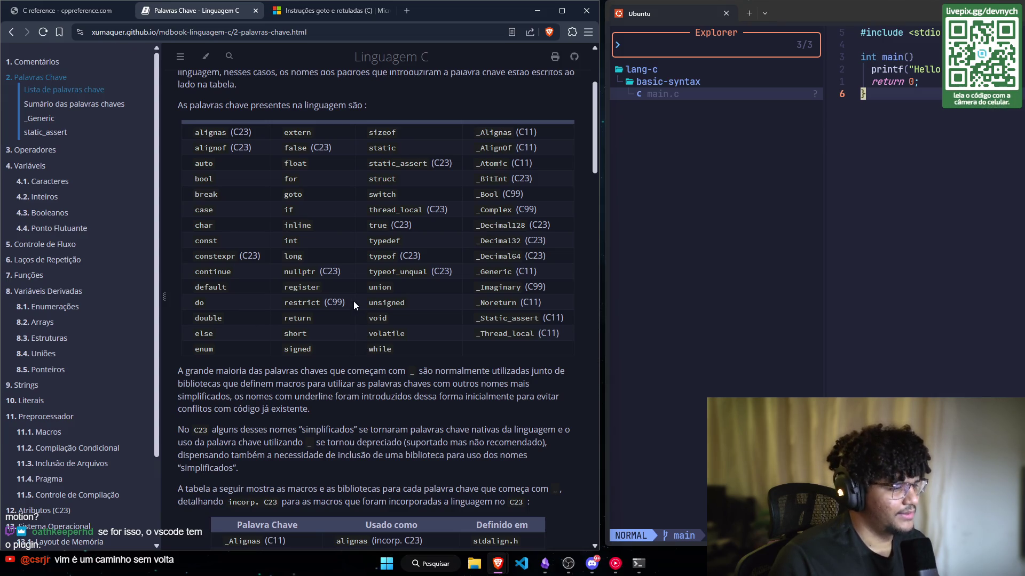
left_click(408, 15)
Step: Google 'no C tem do while?', expand the AI overview, and return to the C keywords page
type("no ")
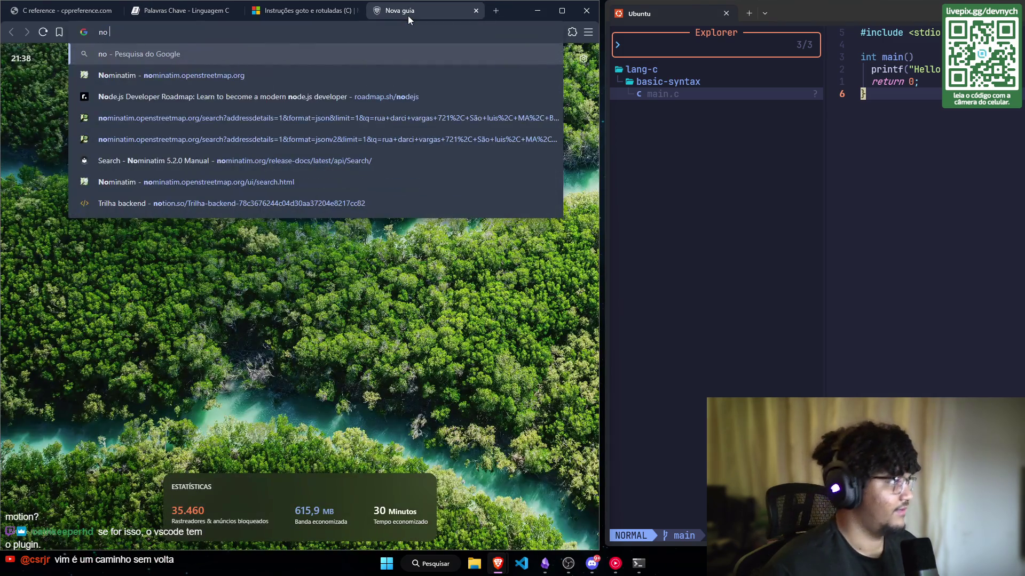
type("C tem do while?")
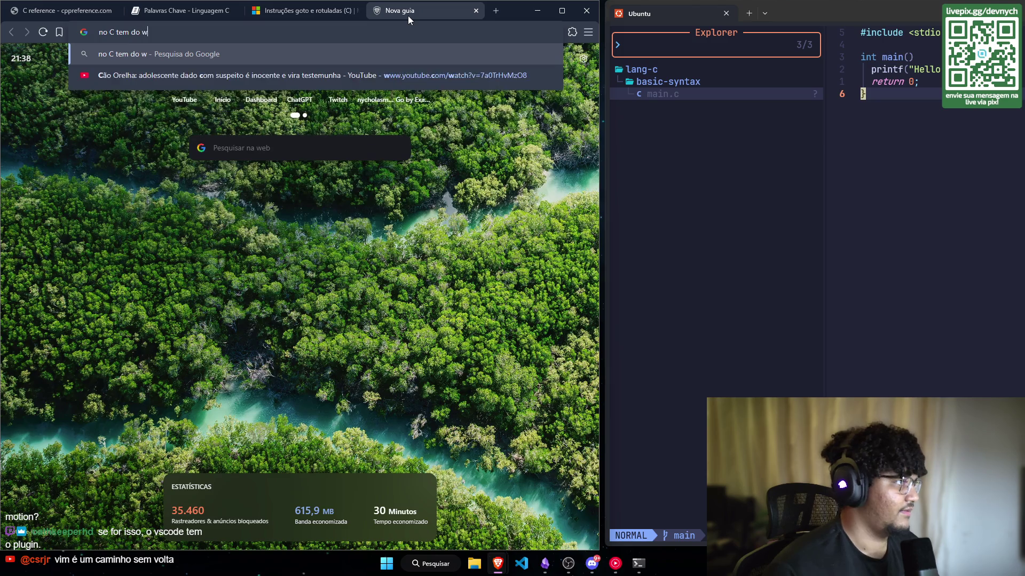
key("Return")
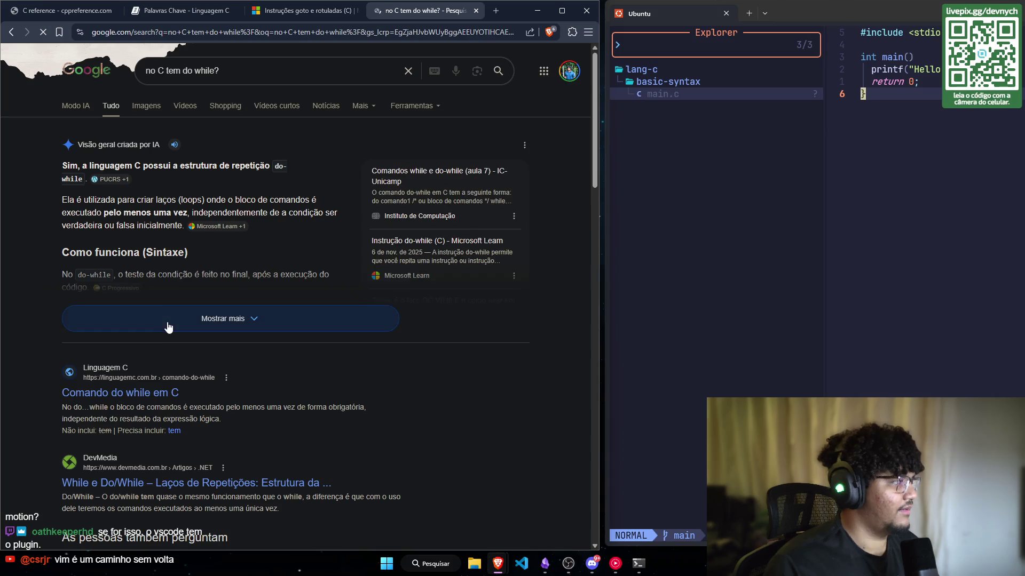
left_click(168, 326)
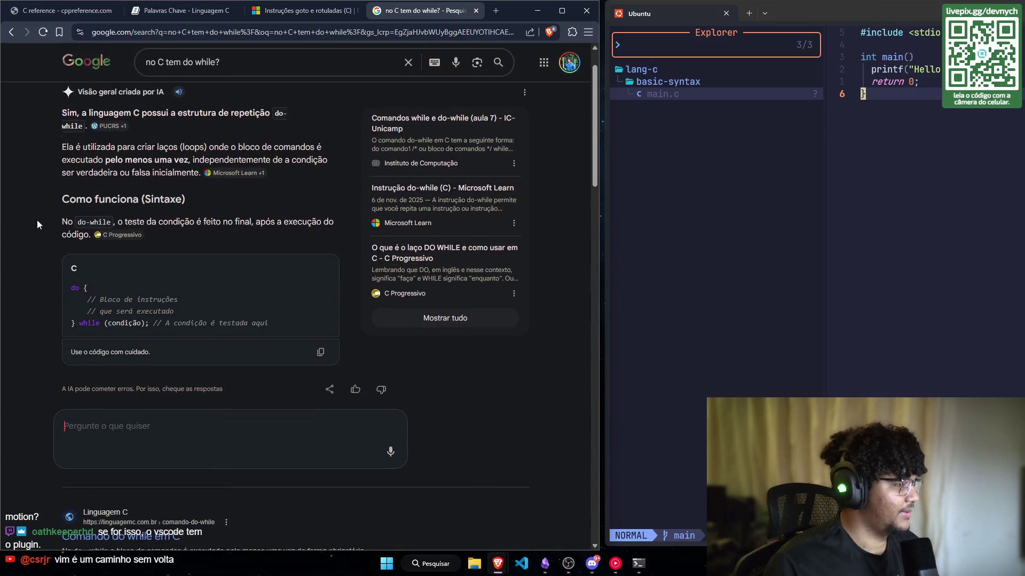
left_click(278, 11)
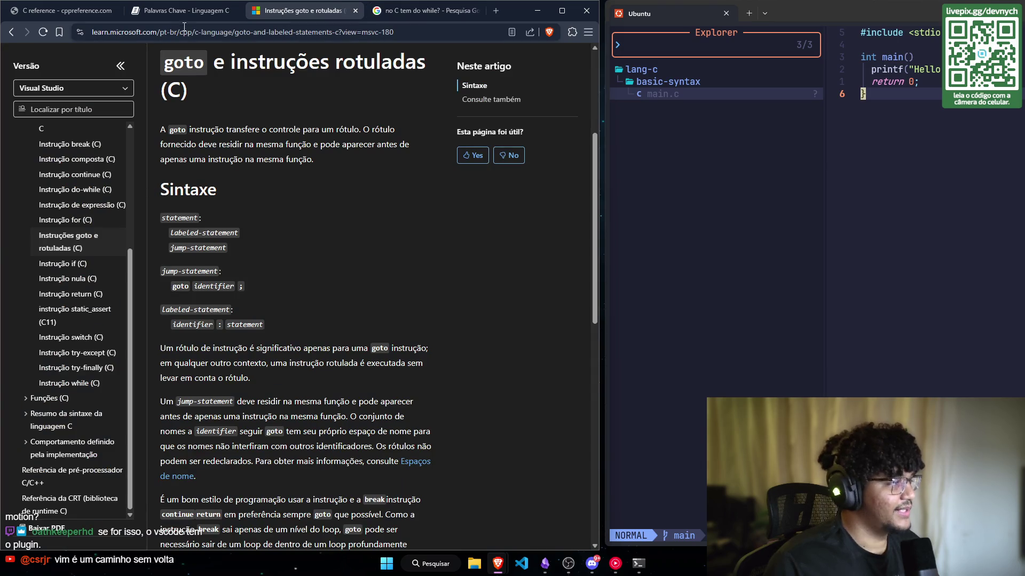
key("ctrl+shift+Tab")
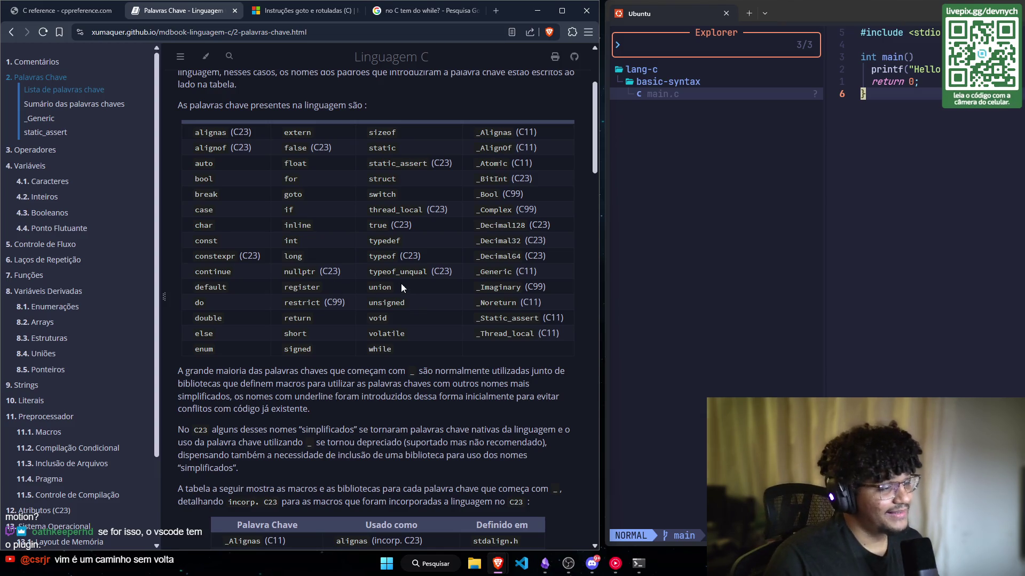
scroll(283, 292, "down", 1)
scroll(251, 288, "up", 1)
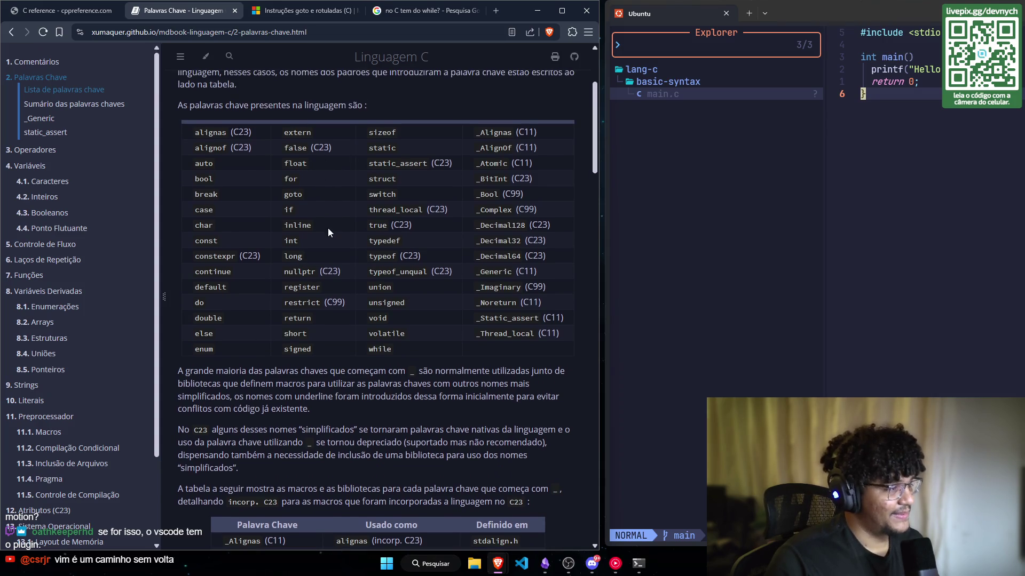
scroll(327, 229, "down", 1)
scroll(327, 227, "up", 1)
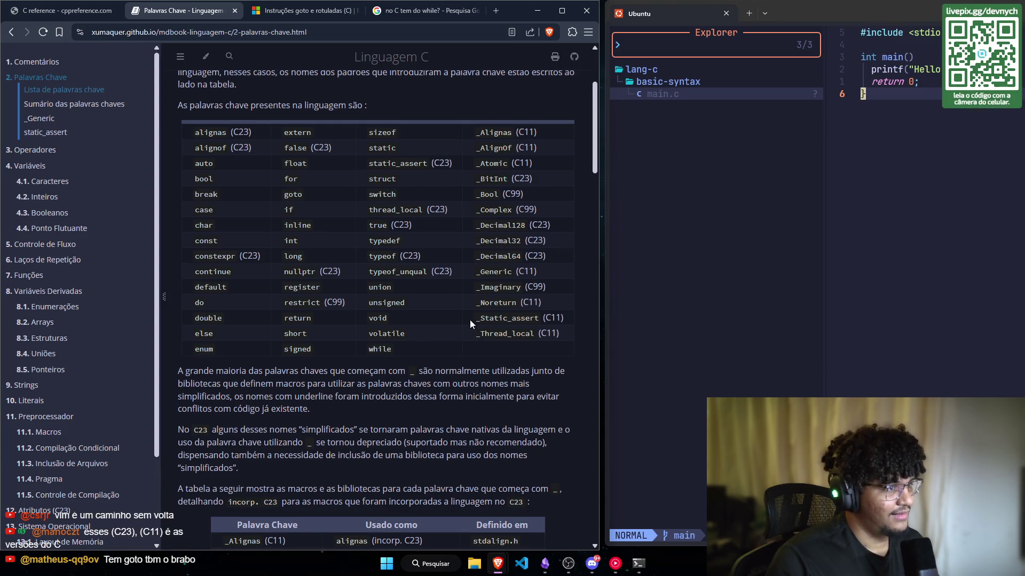
scroll(470, 319, "down", 1)
scroll(469, 299, "up", 2)
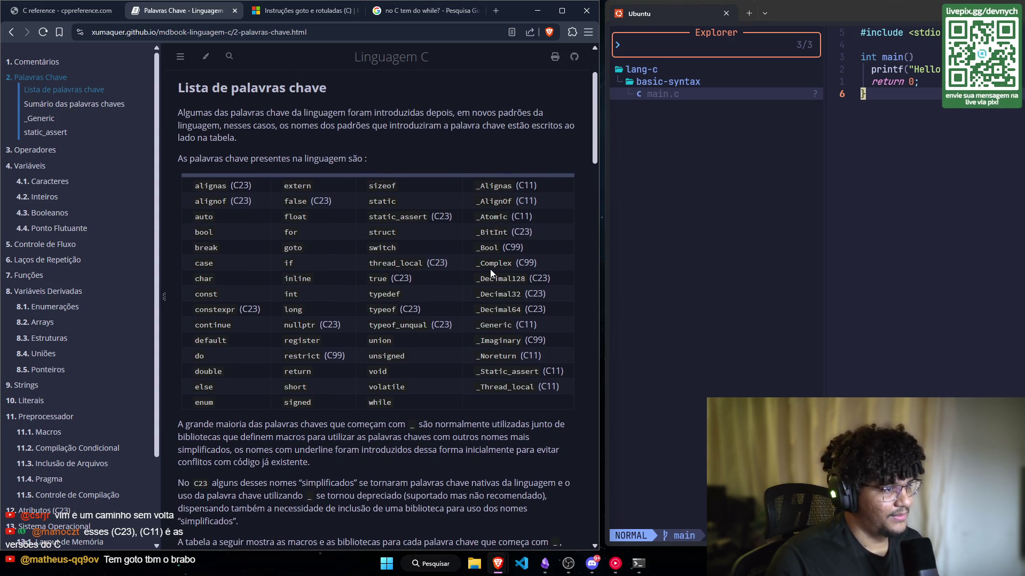
scroll(488, 269, "down", 1)
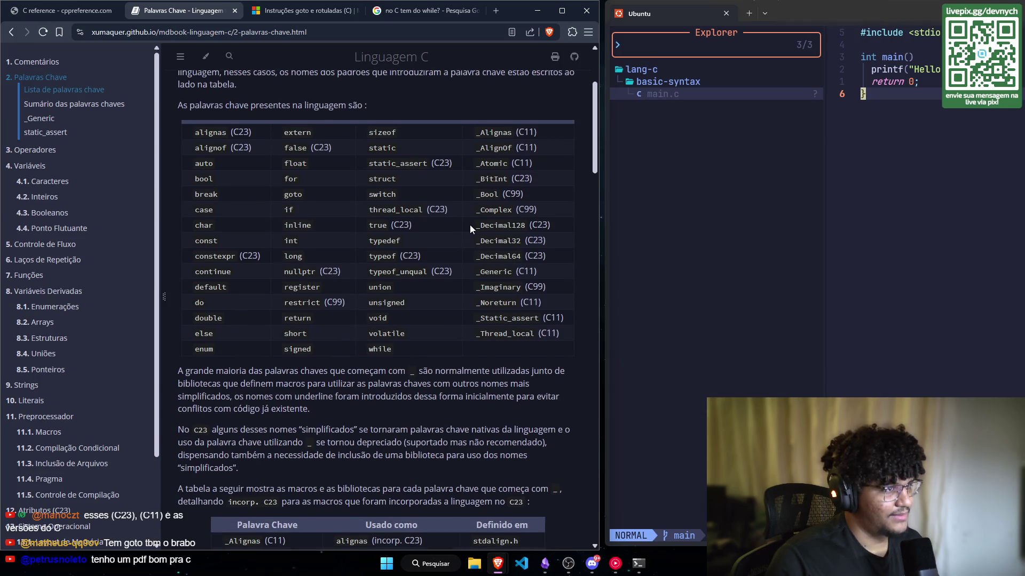
scroll(469, 227, "down", 1)
scroll(469, 226, "up", 2)
scroll(469, 223, "down", 1)
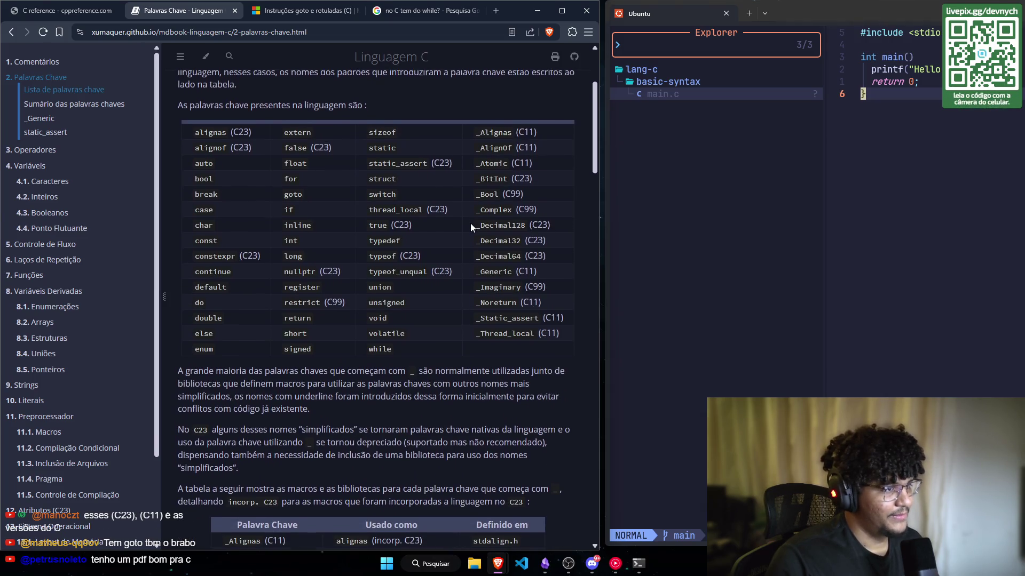
scroll(469, 224, "down", 1)
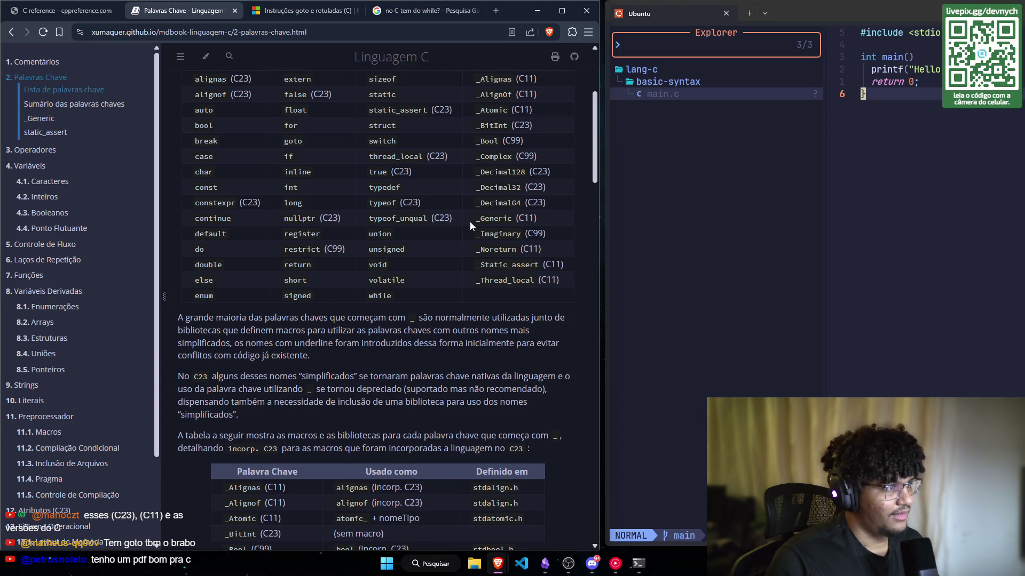
scroll(470, 222, "up", 1)
scroll(468, 222, "down", 2)
scroll(462, 231, "up", 2)
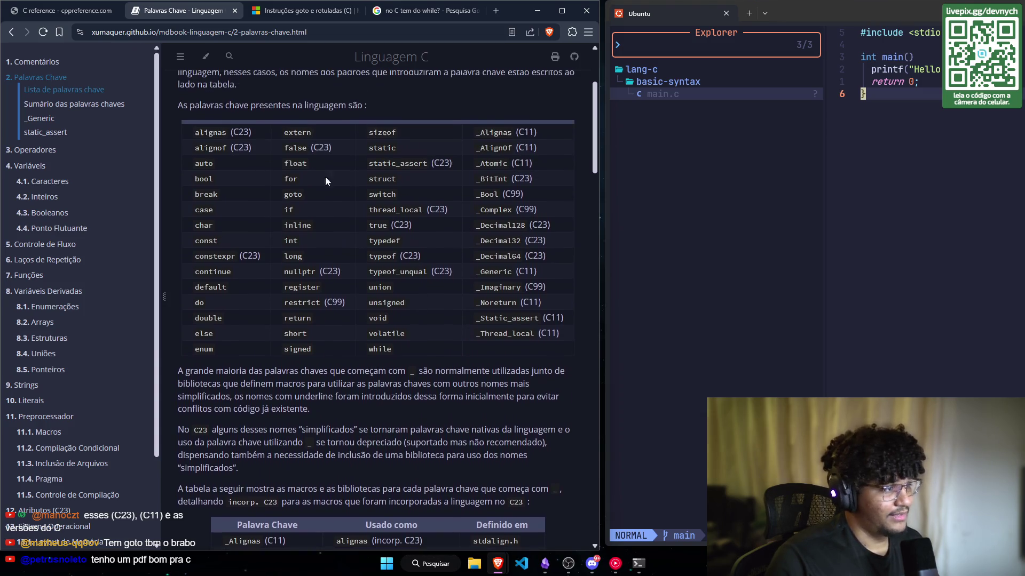
mouse_move(471, 328)
left_mouse_down()
mouse_move(235, 148)
mouse_move(219, 119)
left_mouse_up()
Step: Scroll Palavras Chave down to the underscore keywords' macros and headers table, e.g. _Bool as bool
mouse_move(409, 359)
left_mouse_down()
mouse_move(331, 310)
mouse_move(251, 150)
mouse_move(216, 128)
mouse_move(193, 131)
left_mouse_up()
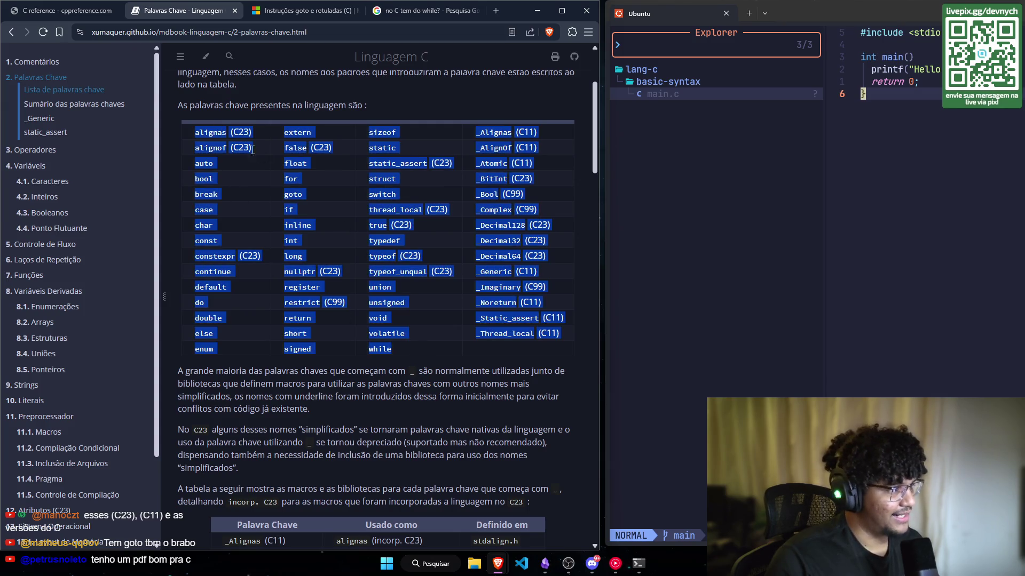
scroll(284, 277, "down", 1)
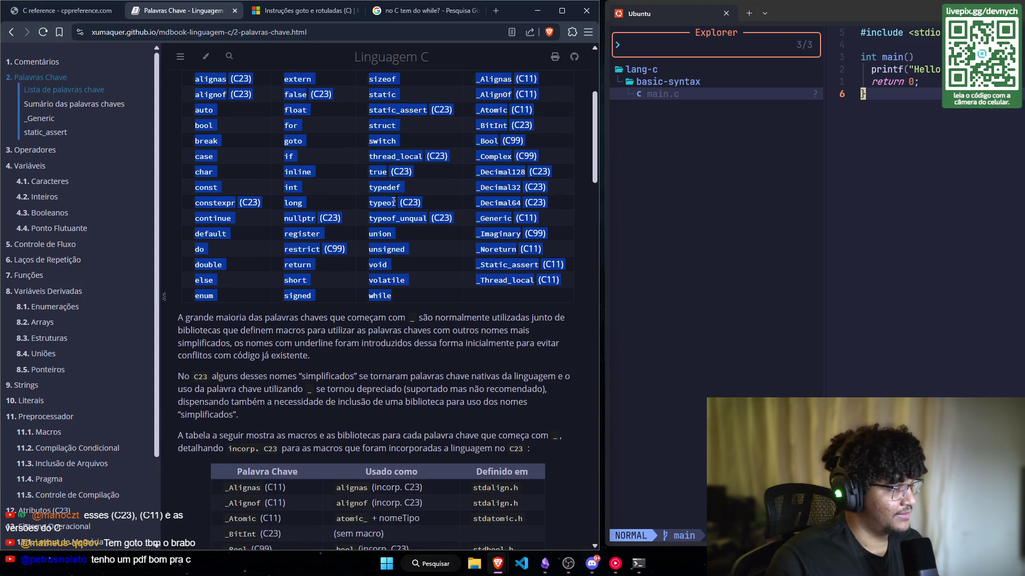
left_click(393, 295)
scroll(275, 272, "down", 1)
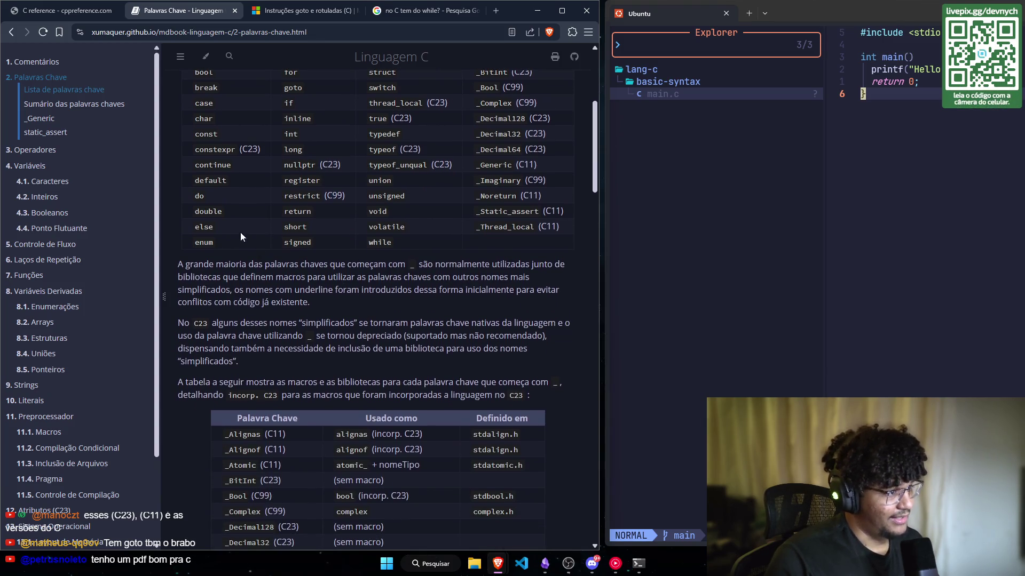
scroll(201, 250, "down", 1)
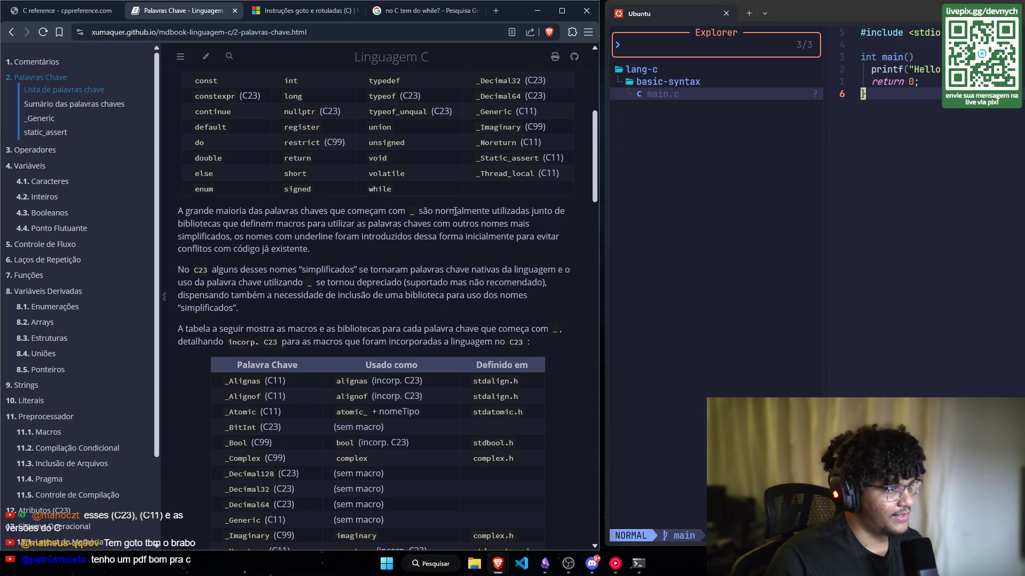
scroll(498, 220, "up", 1)
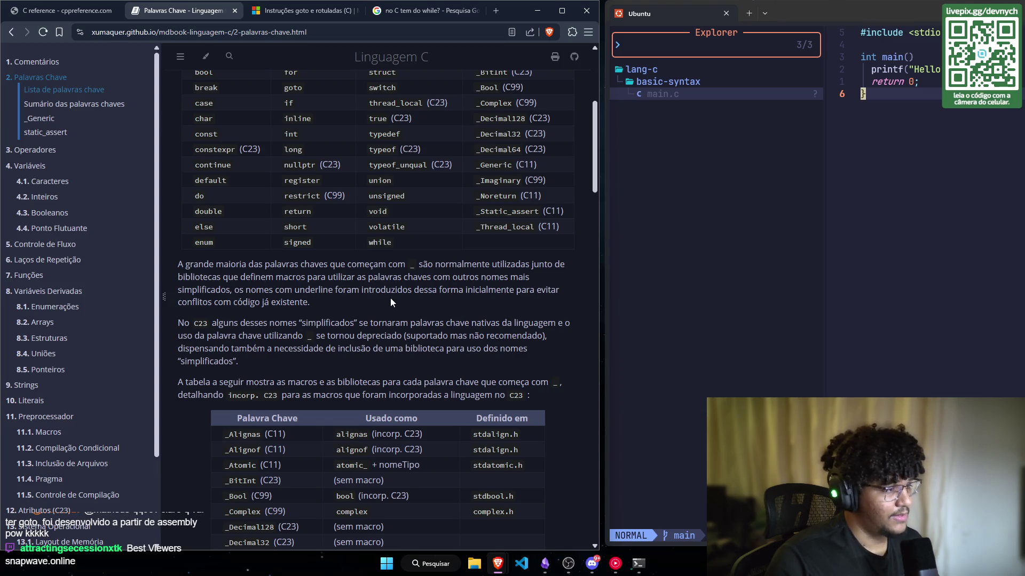
scroll(391, 302, "up", 1)
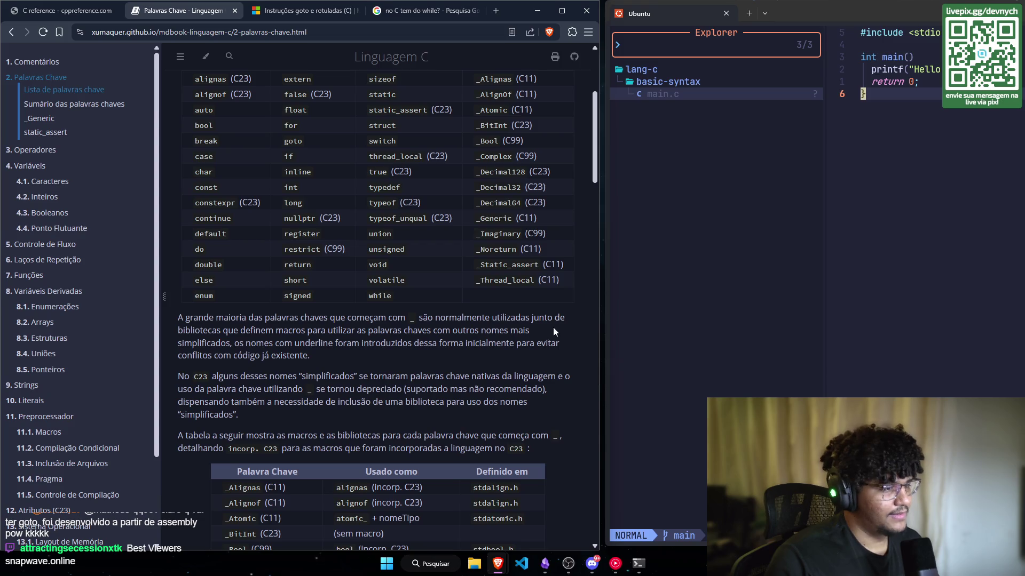
scroll(317, 340, "down", 1)
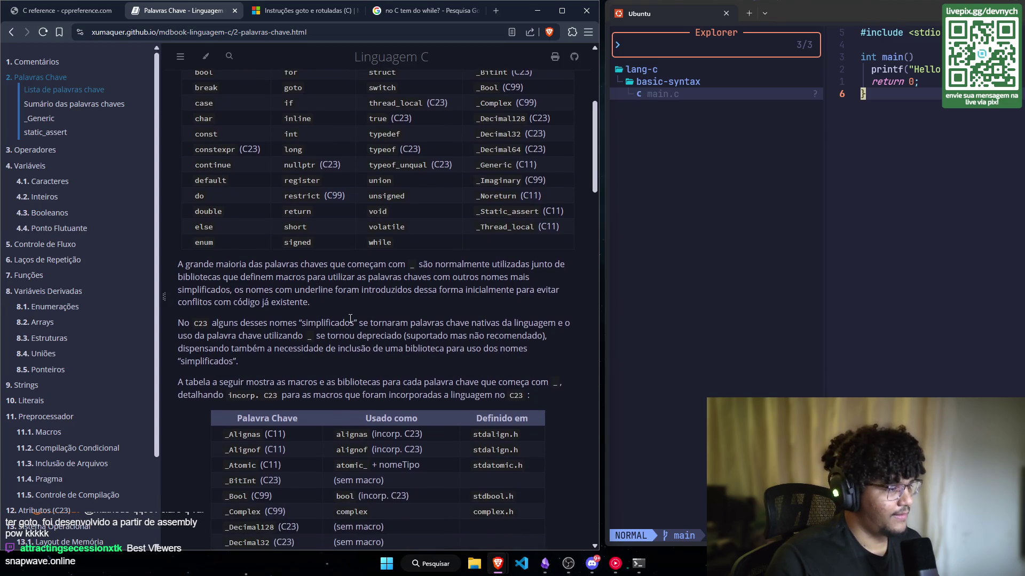
scroll(229, 254, "down", 1)
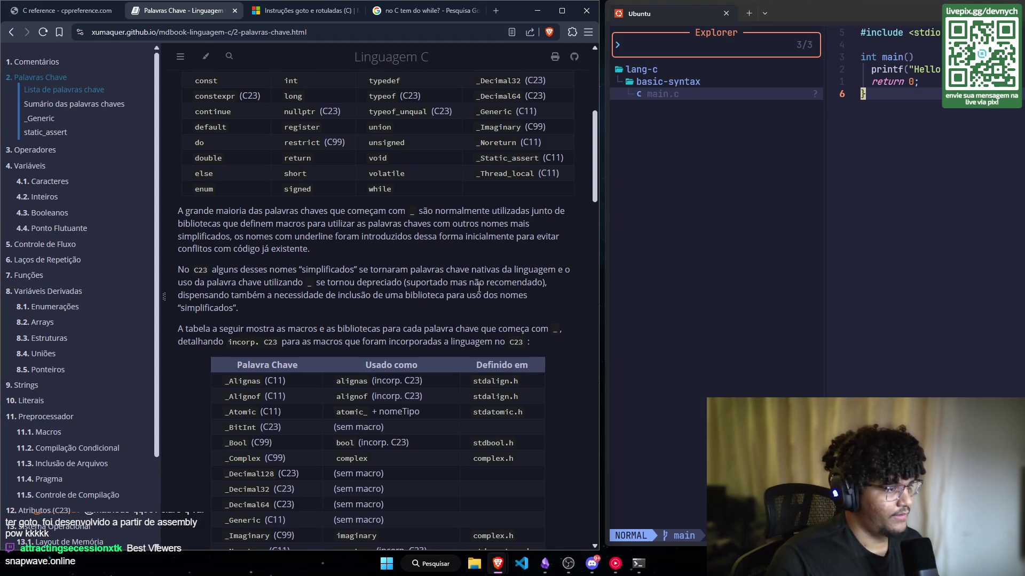
scroll(371, 301, "down", 1)
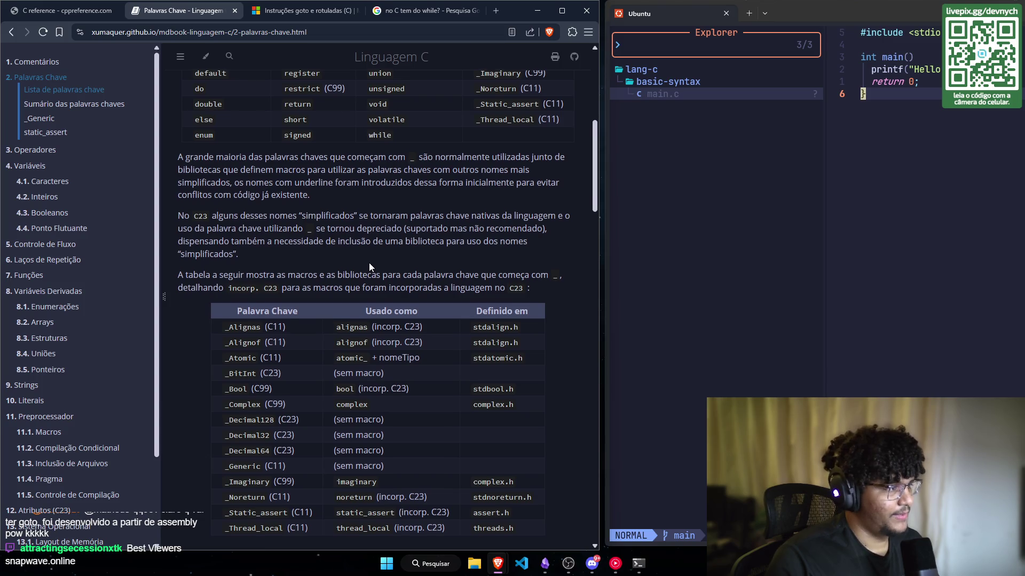
Step: Scroll the Palavras Chave page down to the 'Sumário das palavras chaves' list, e.g. Booleanos: _Bool, bool, false, true
scroll(370, 262, "down", 1)
scroll(354, 160, "down", 2)
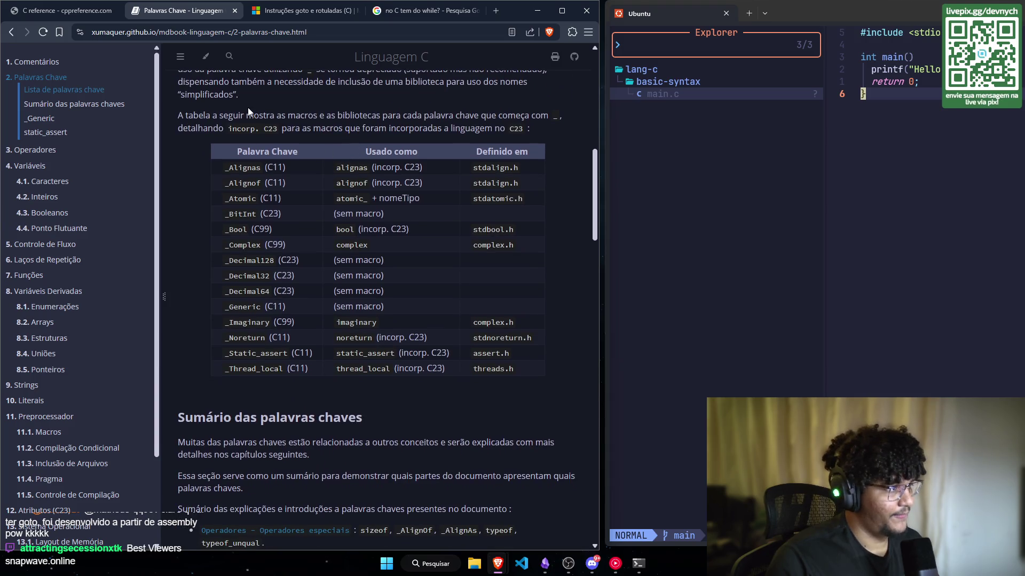
scroll(277, 120, "down", 2)
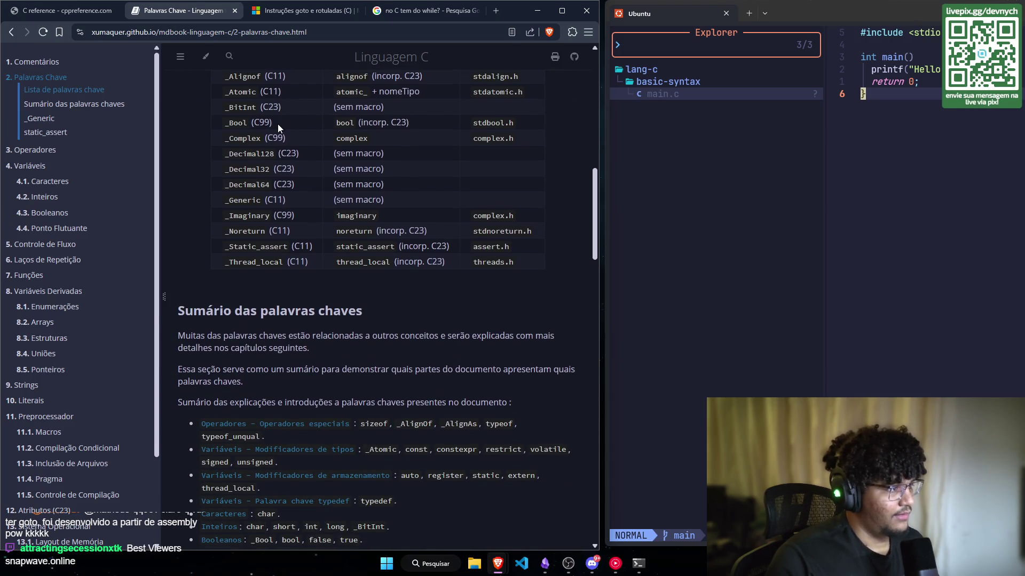
scroll(278, 124, "up", 1)
scroll(328, 252, "down", 1)
scroll(323, 248, "up", 1)
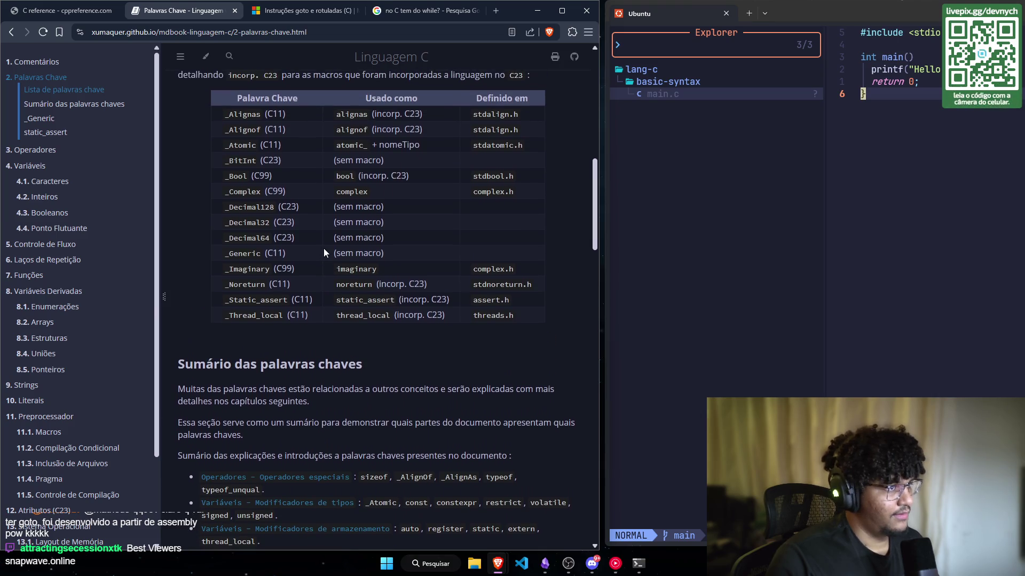
scroll(323, 249, "down", 5)
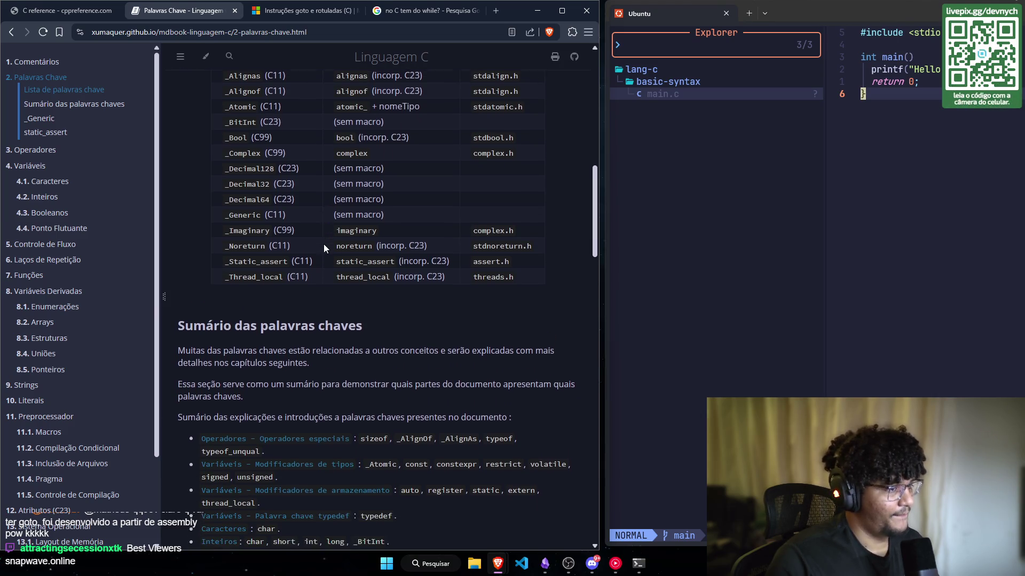
scroll(199, 120, "up", 1)
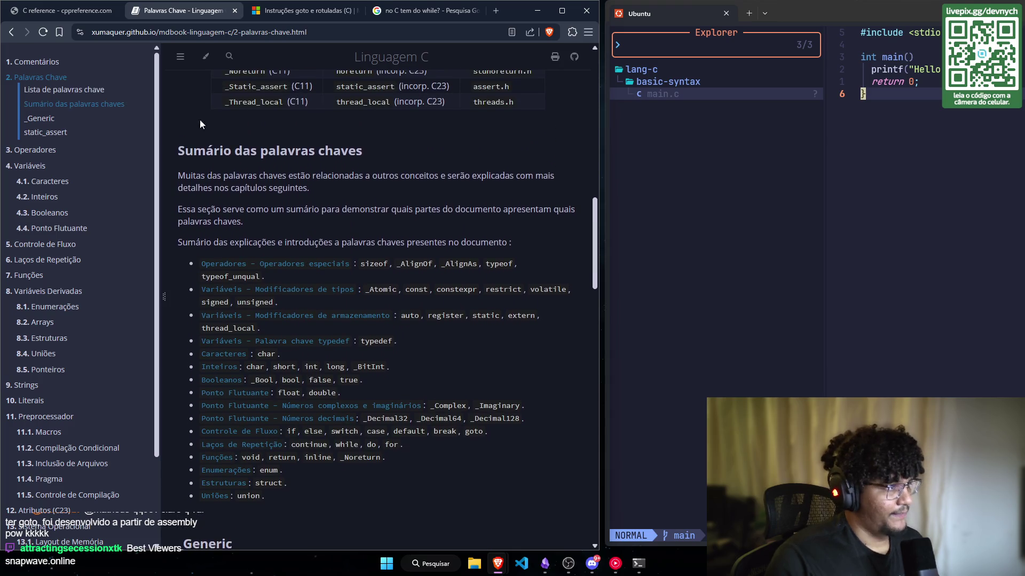
scroll(202, 131, "down", 1)
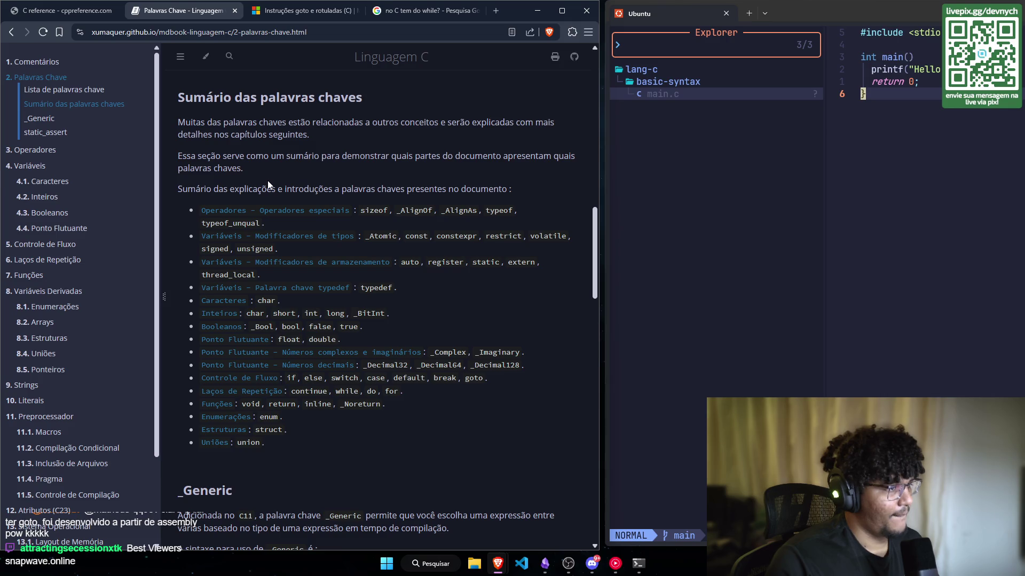
scroll(268, 184, "down", 2)
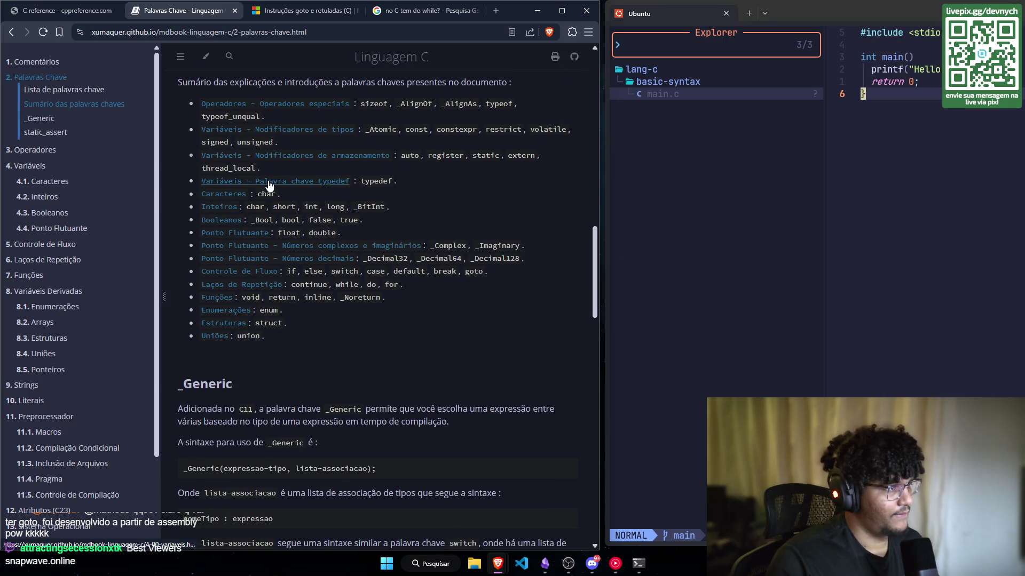
scroll(267, 184, "up", 1)
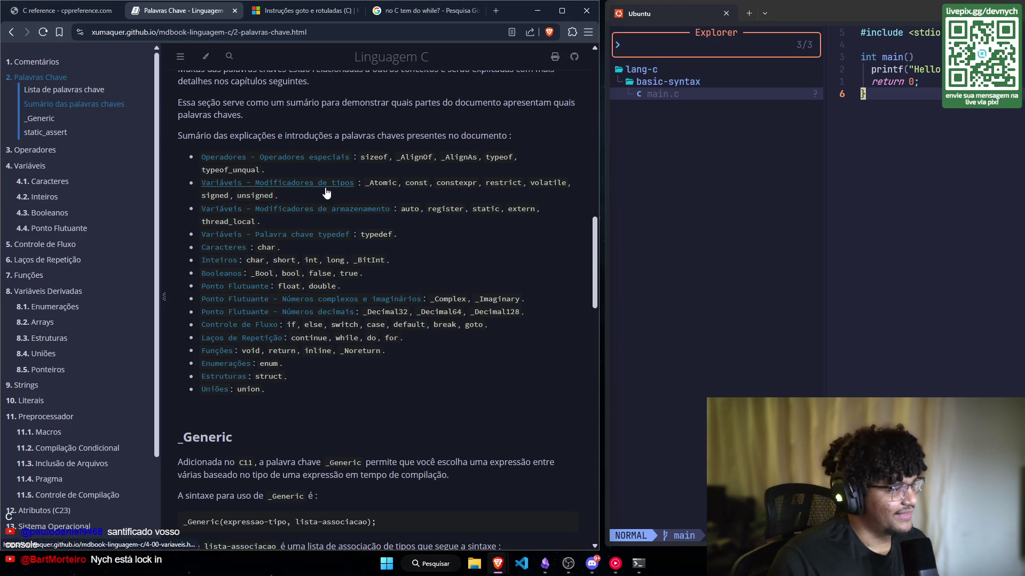
scroll(324, 196, "down", 1)
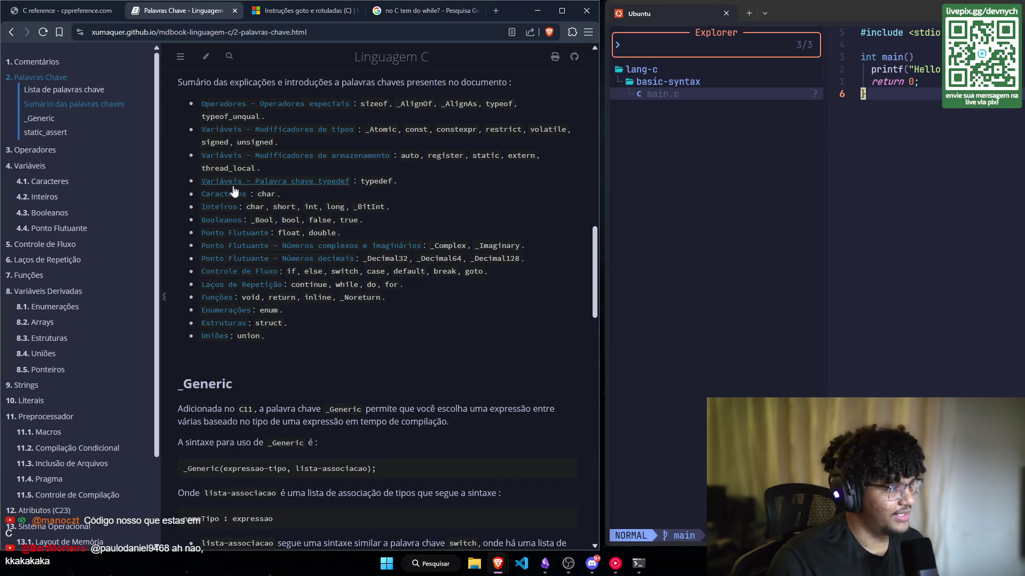
scroll(297, 205, "down", 1)
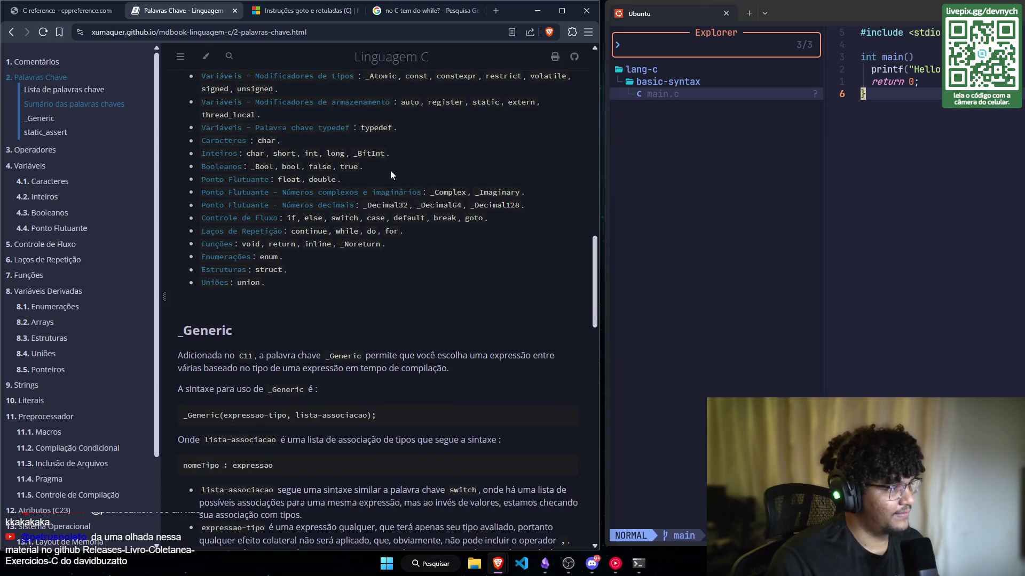
scroll(390, 165, "up", 1)
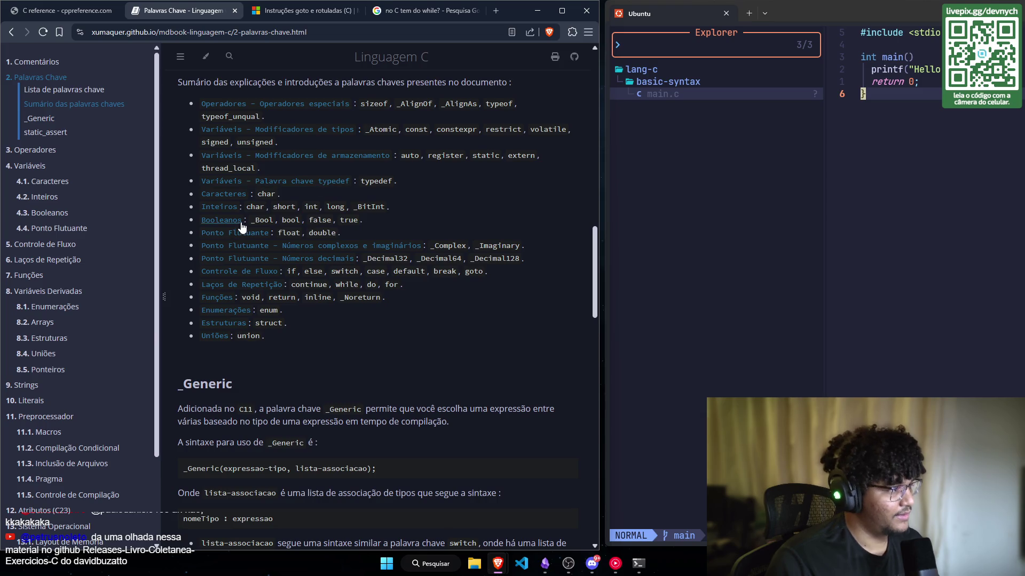
scroll(350, 236, "down", 1)
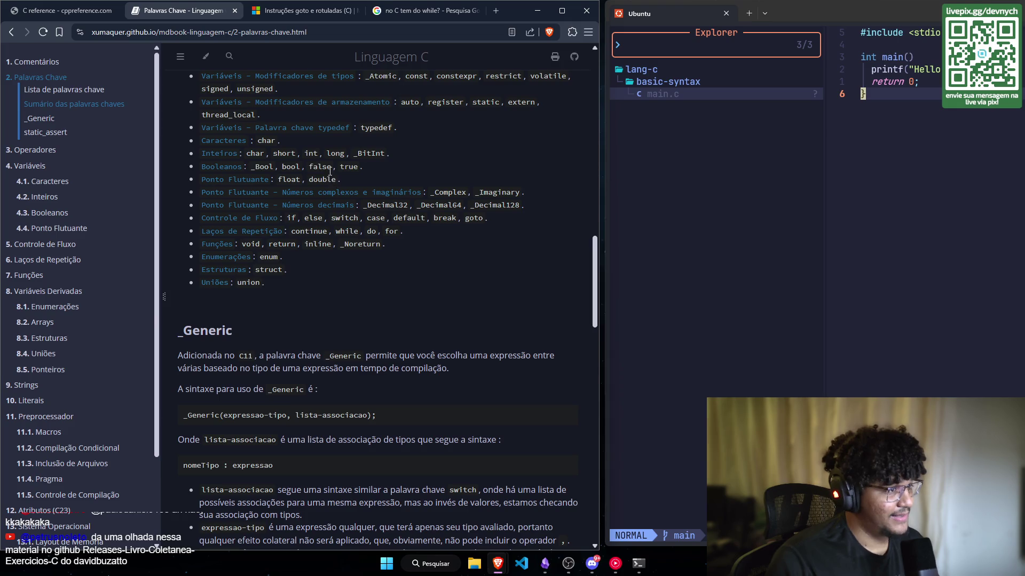
scroll(286, 159, "up", 1)
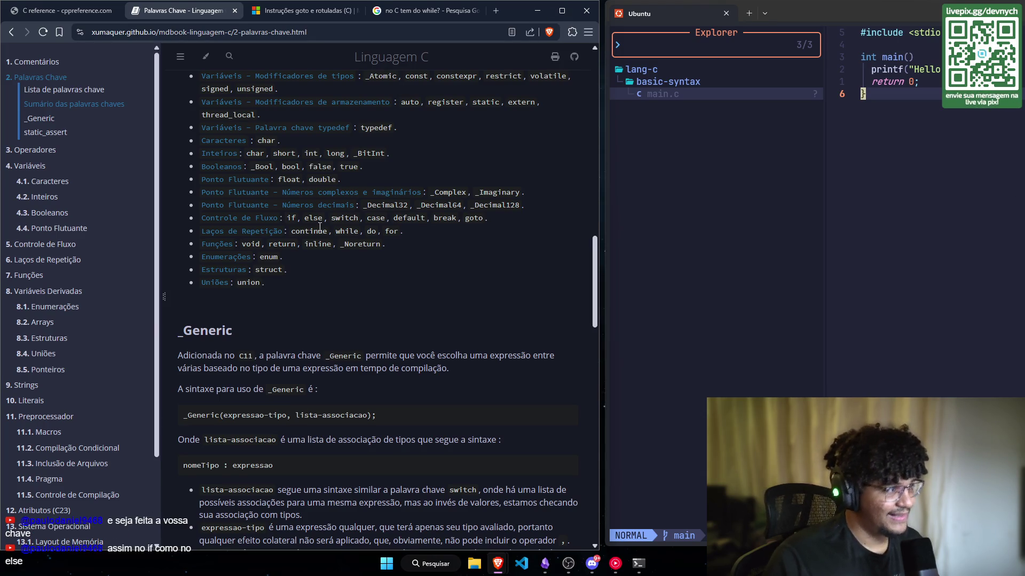
scroll(322, 203, "up", 1)
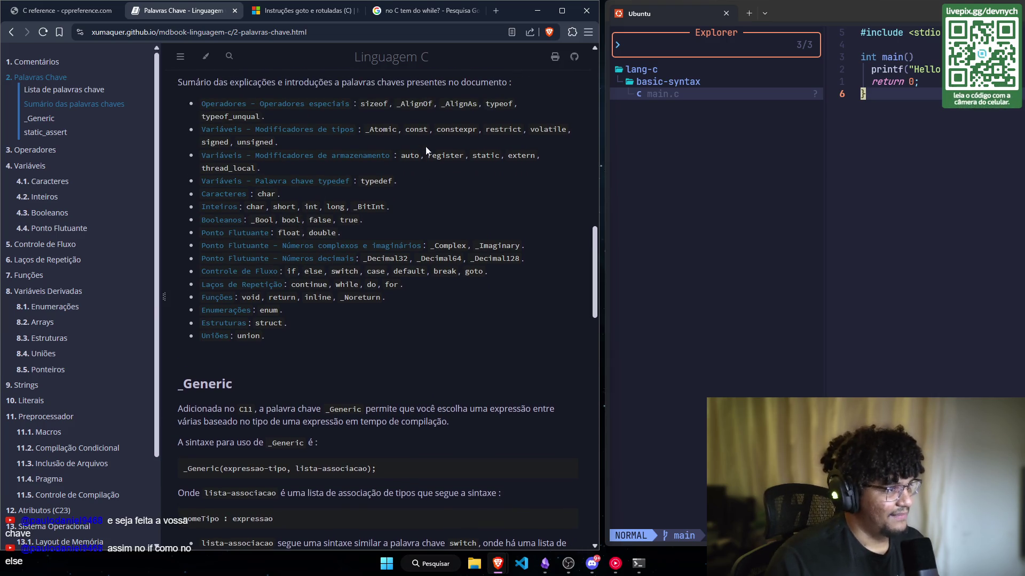
scroll(321, 160, "down", 1)
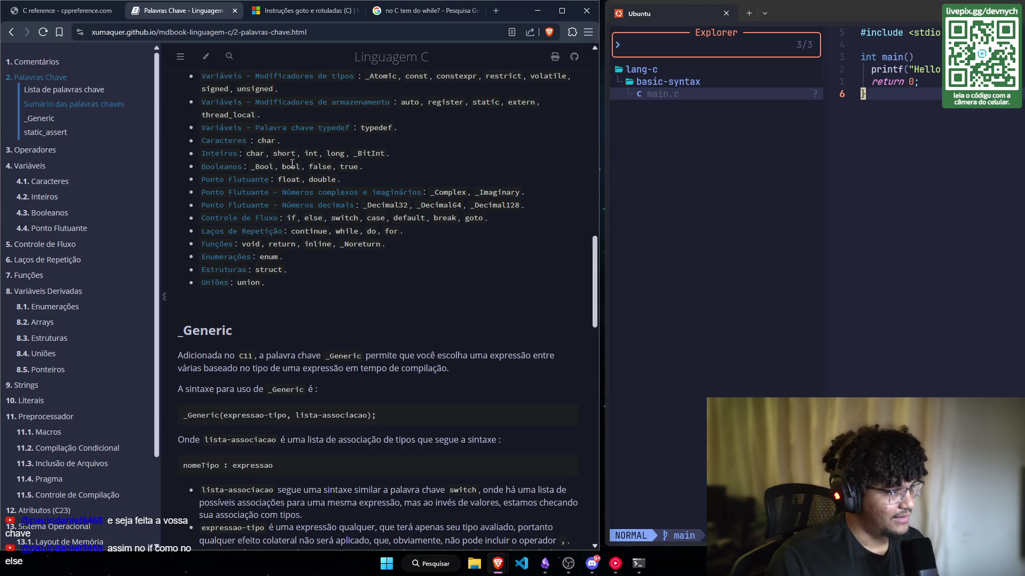
scroll(374, 120, "down", 1)
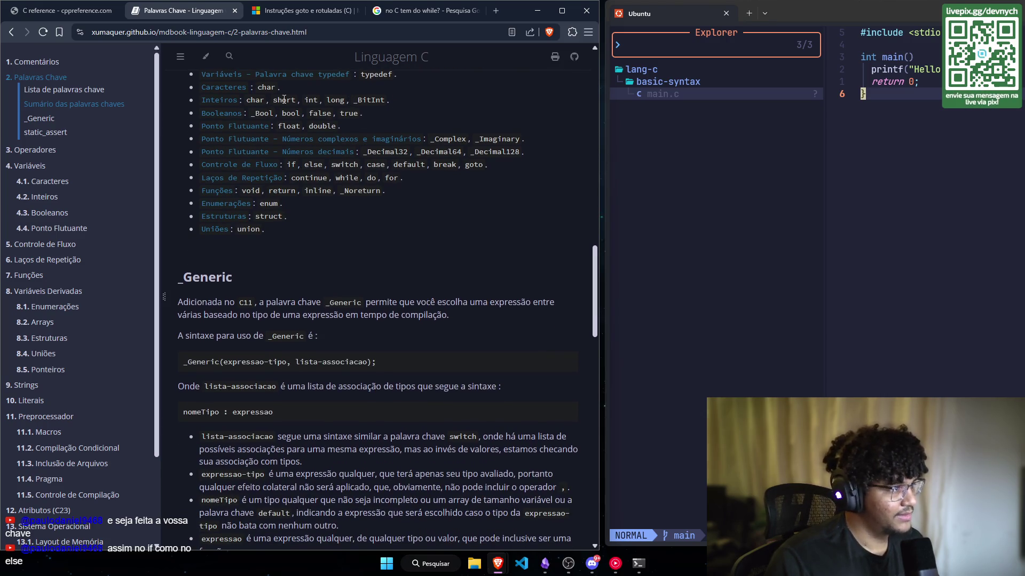
scroll(284, 100, "up", 1)
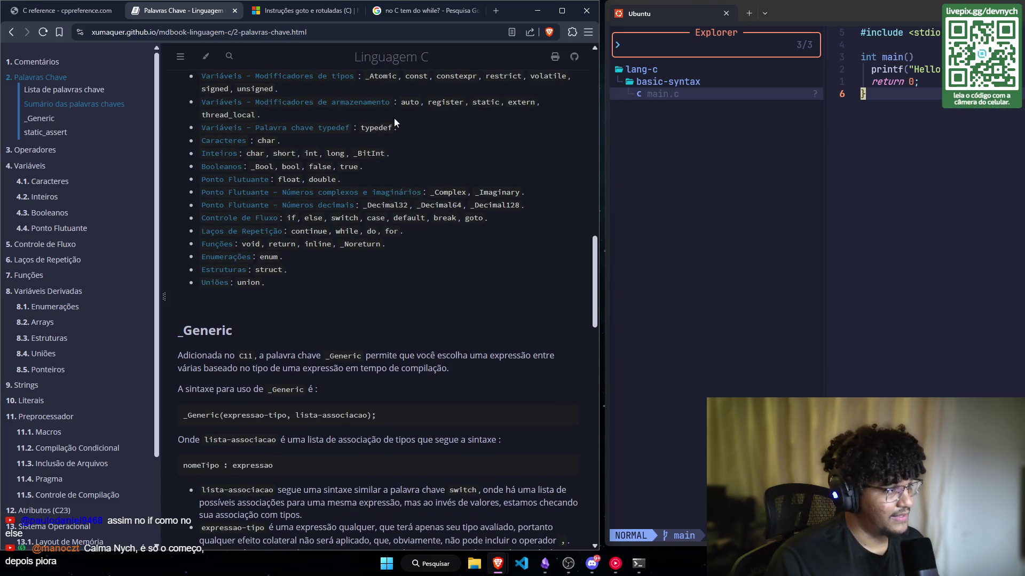
left_click_drag(435, 192, 430, 192)
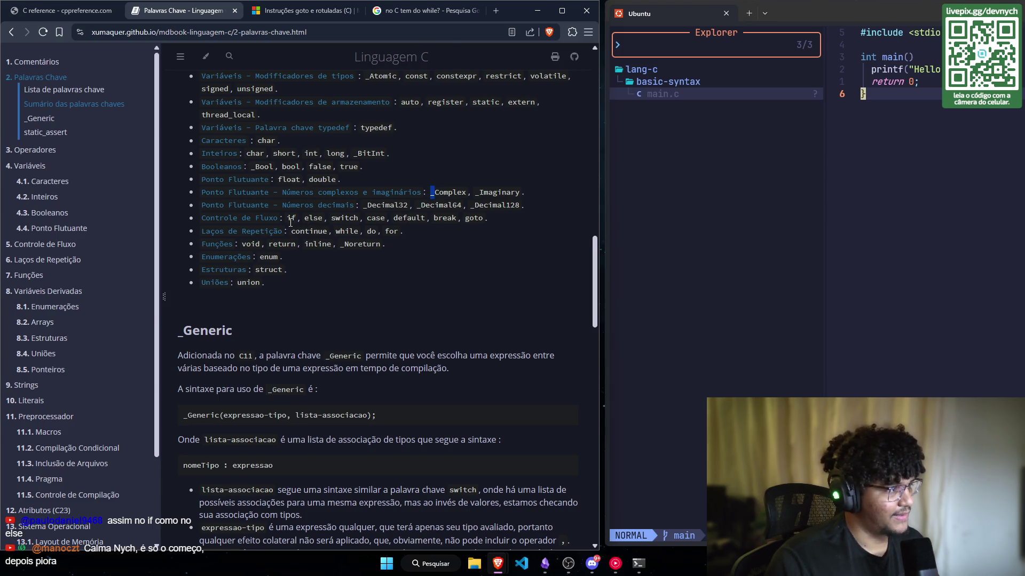
Step: Scroll down to the _Generic section showing the nometipo(X) macro example
scroll(283, 203, "down", 1)
scroll(256, 184, "up", 1)
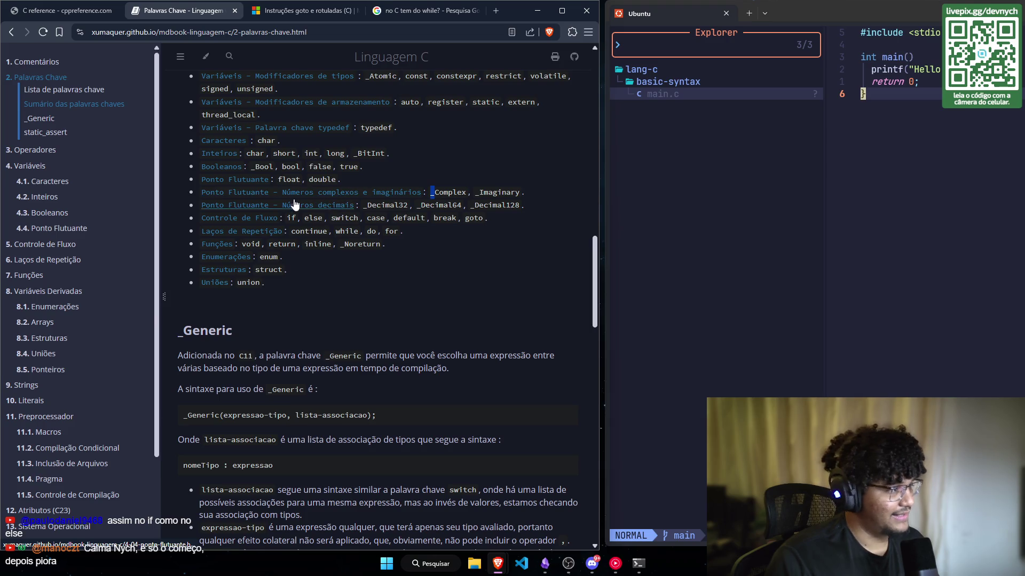
scroll(294, 204, "down", 1)
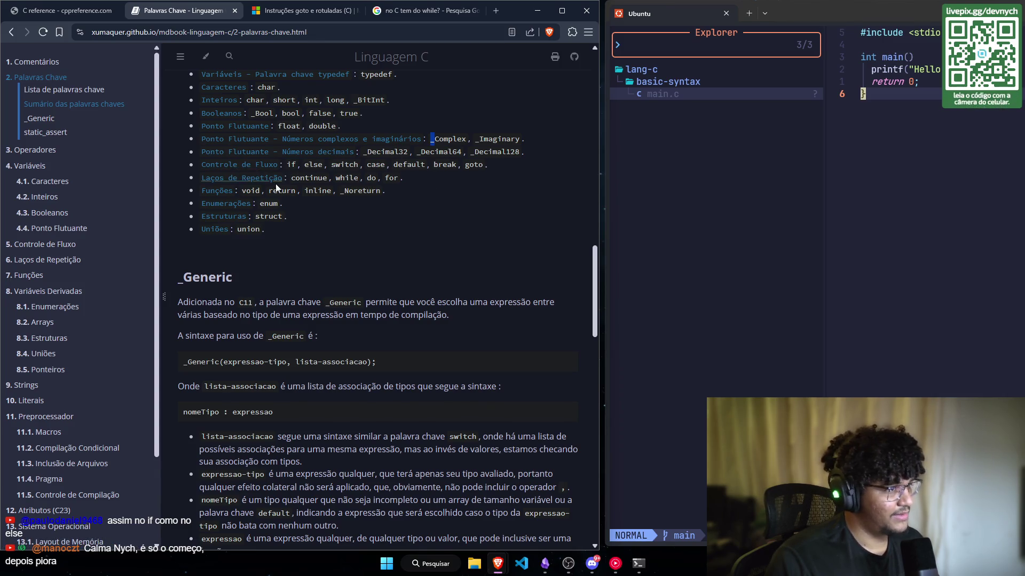
scroll(274, 187, "down", 1)
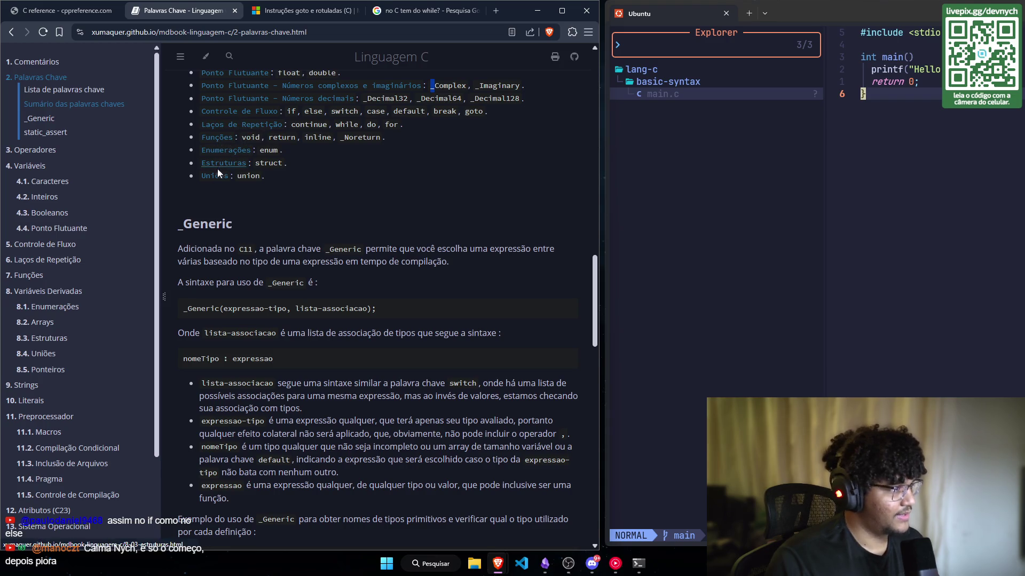
scroll(271, 192, "down", 2)
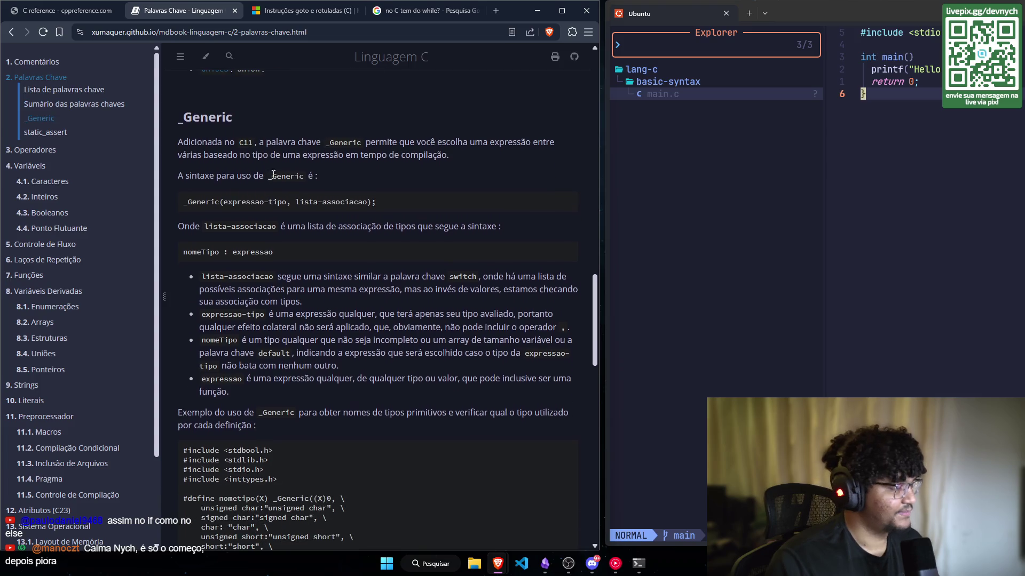
scroll(254, 164, "down", 1)
scroll(240, 149, "up", 1)
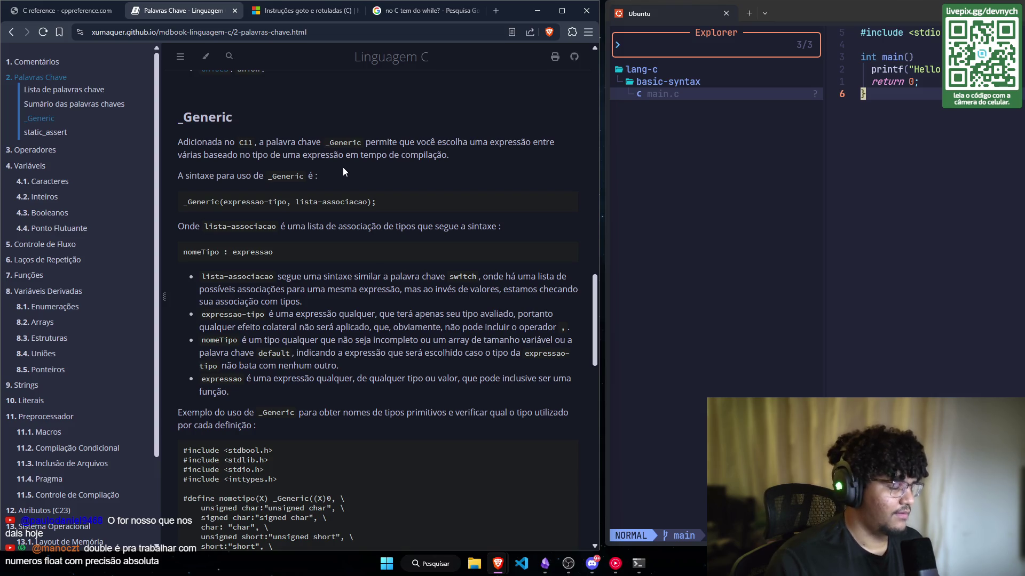
scroll(342, 168, "down", 1)
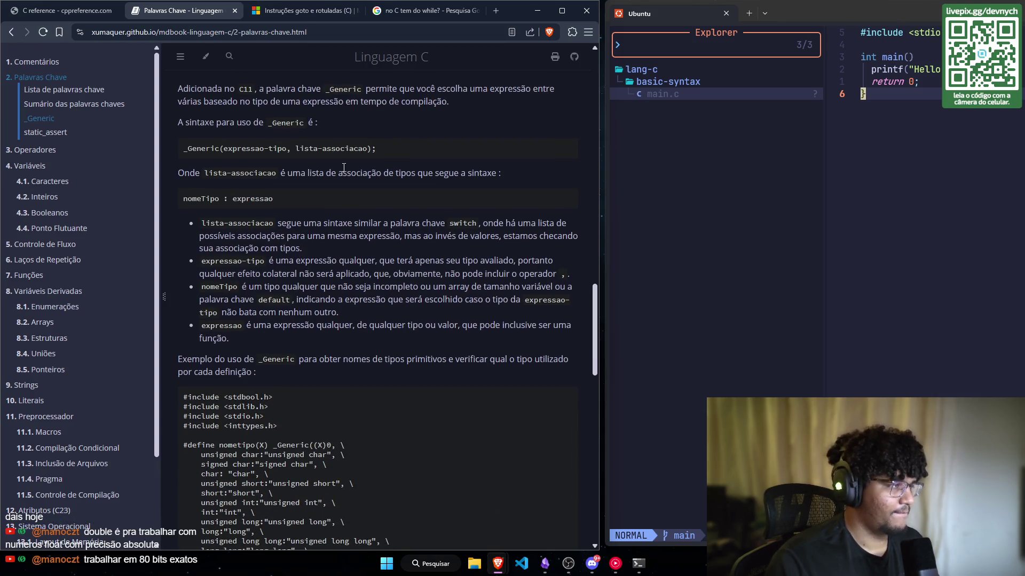
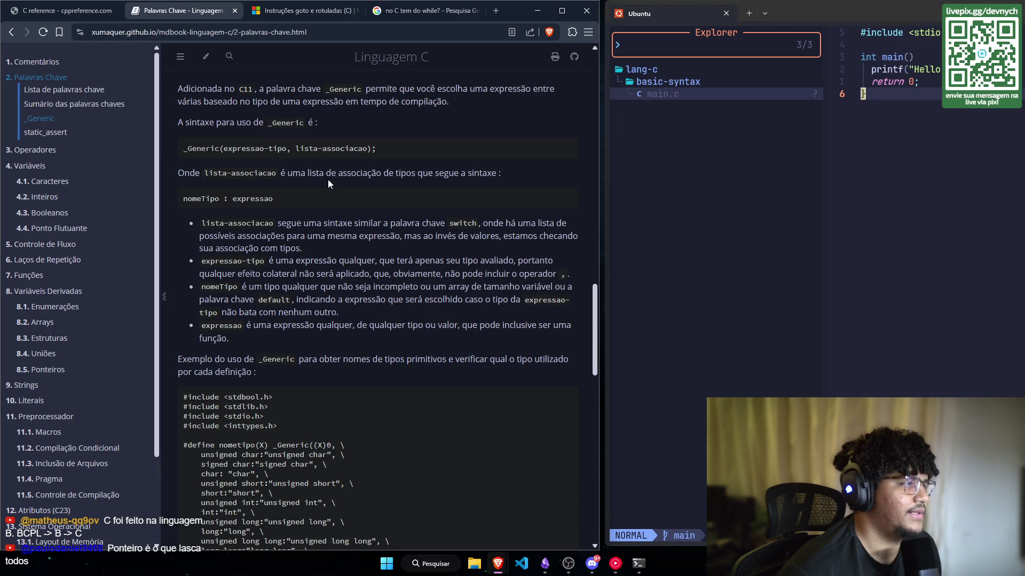
Step: Scroll through the Palavras Chave chapter of the Linguagem C mdBook
scroll(318, 191, "down", 1)
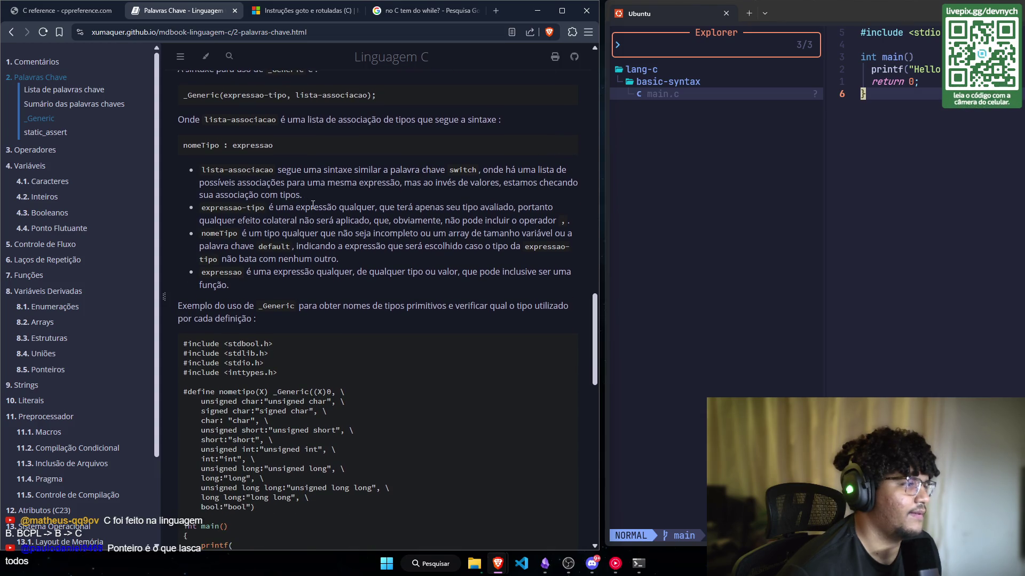
scroll(268, 172, "up", 1)
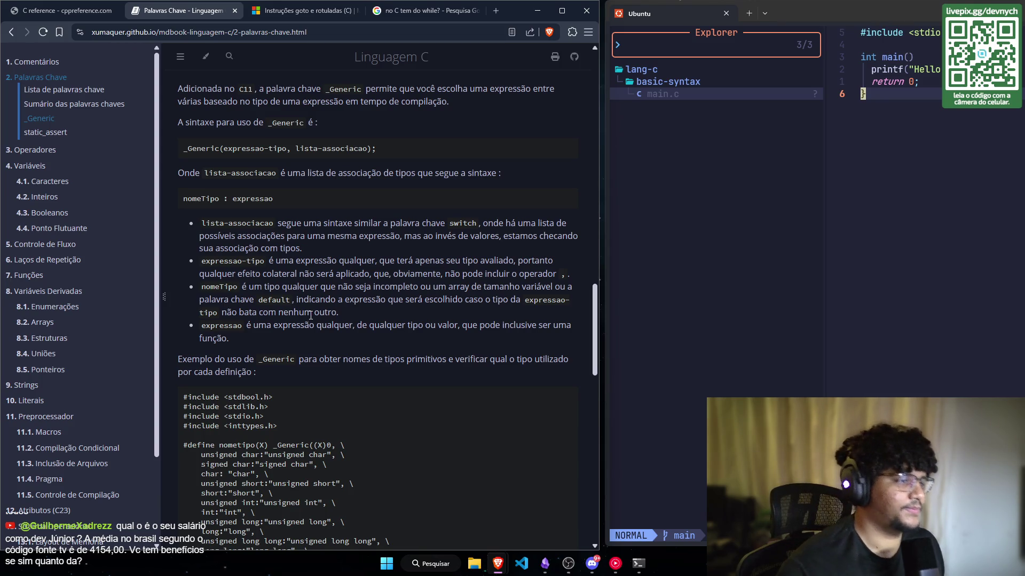
scroll(320, 303, "down", 1)
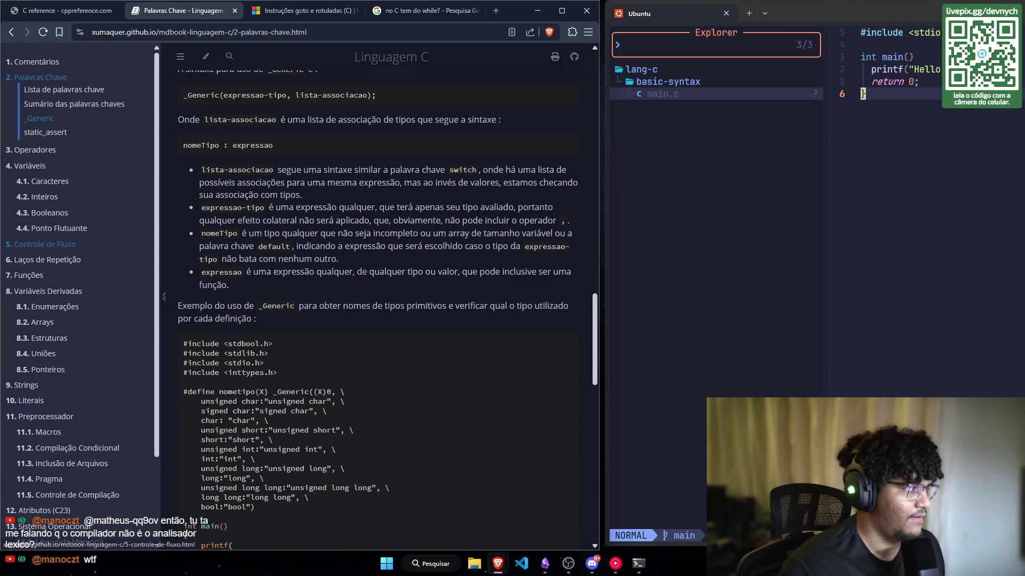
scroll(243, 263, "down", 2)
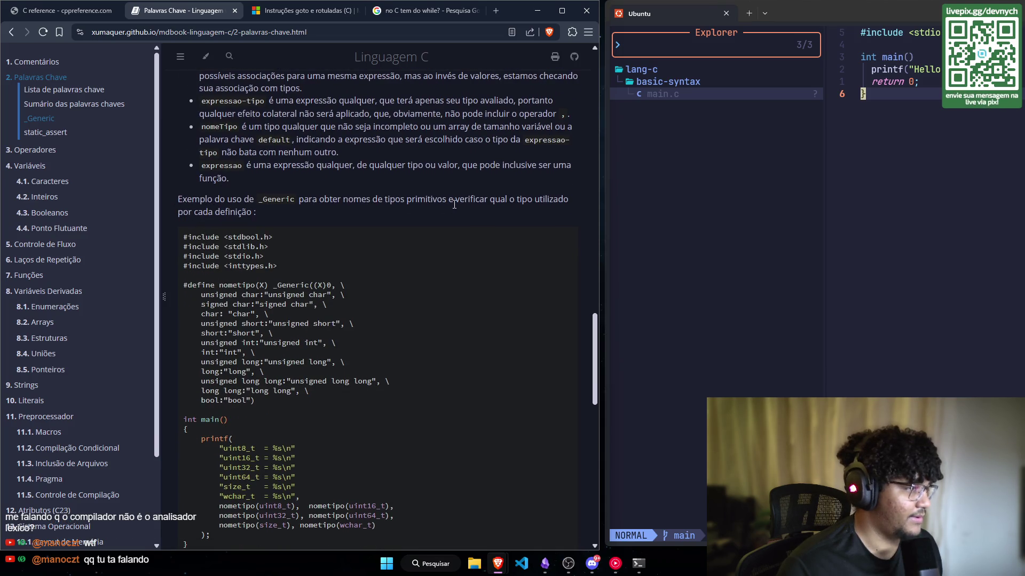
scroll(188, 218, "down", 1)
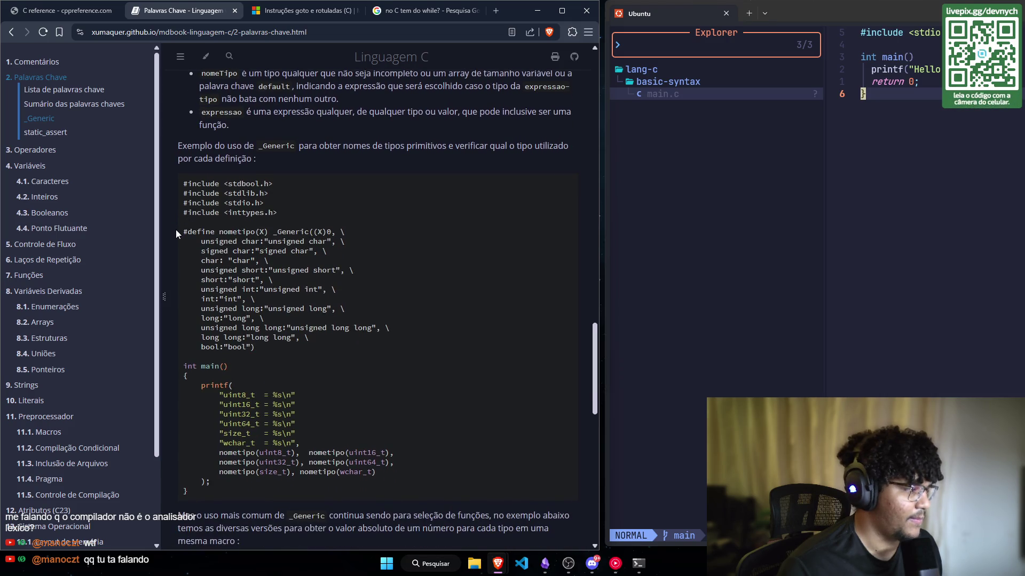
scroll(177, 233, "down", 1)
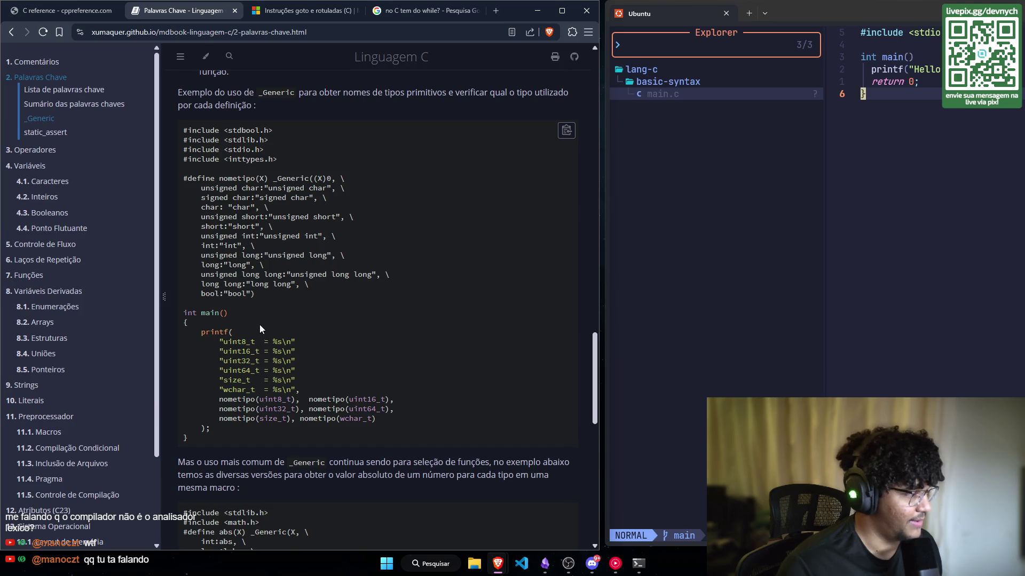
scroll(260, 324, "down", 1)
scroll(259, 325, "up", 1)
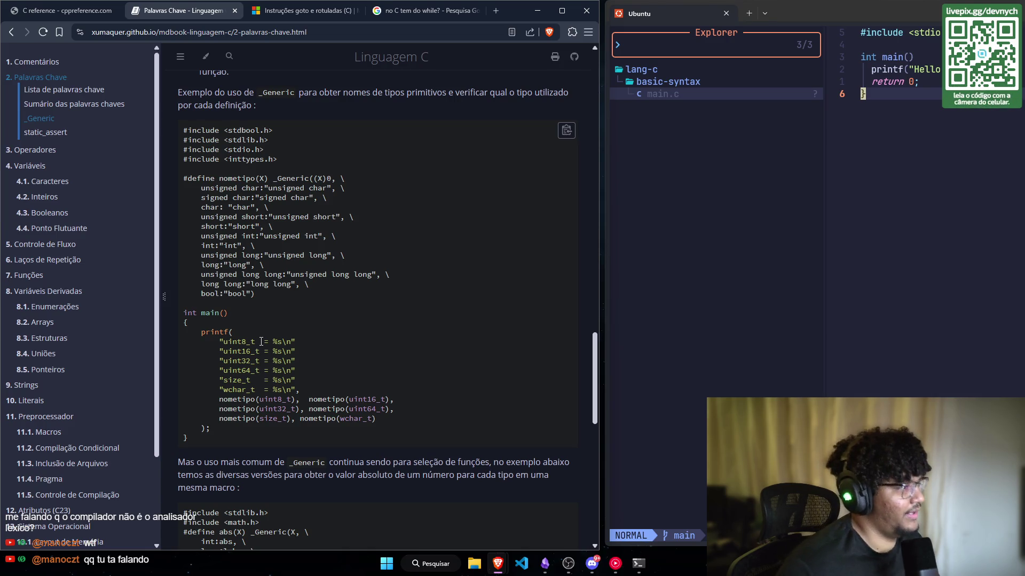
scroll(283, 347, "down", 1)
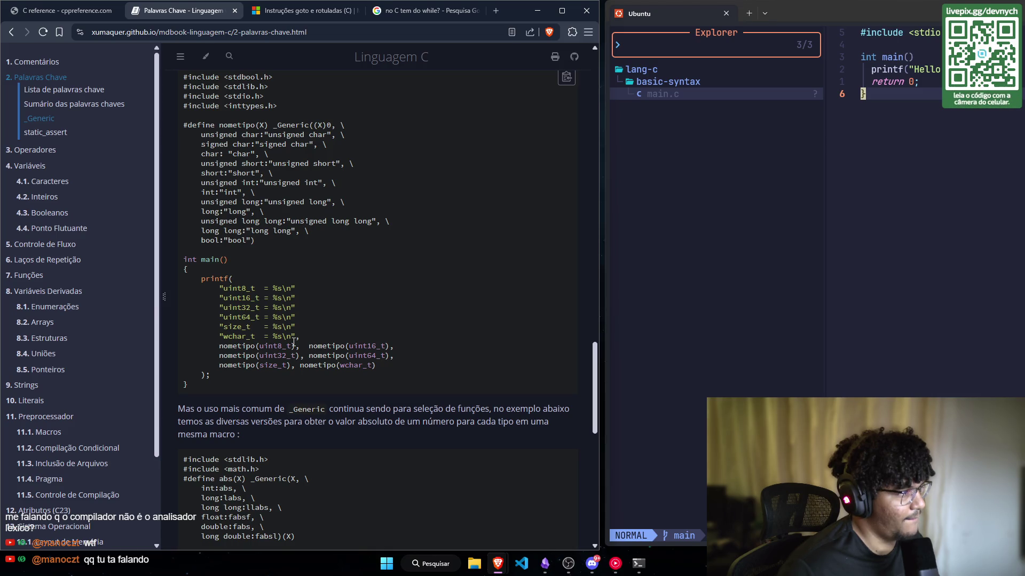
scroll(293, 342, "down", 1)
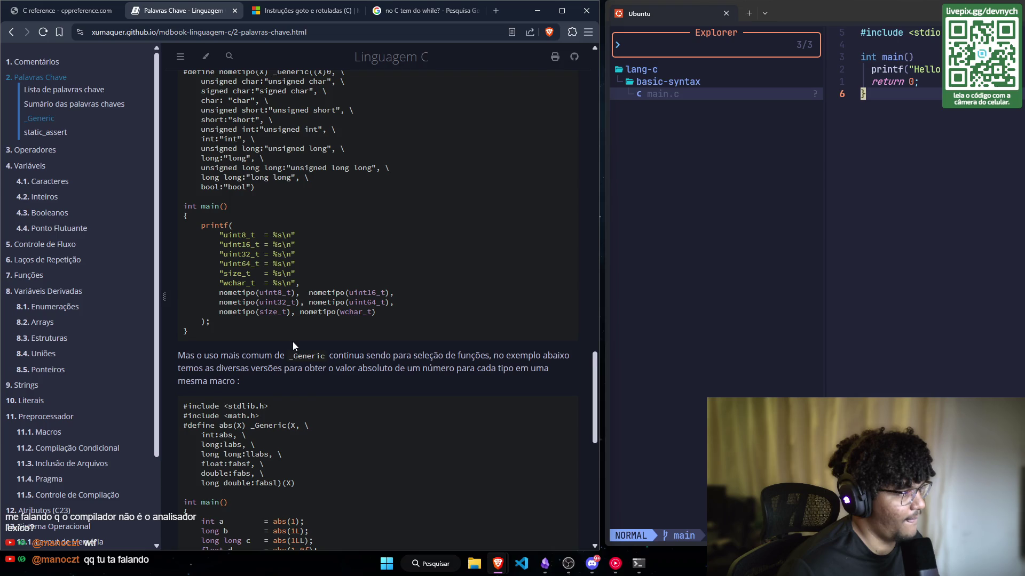
scroll(292, 342, "up", 1)
scroll(293, 342, "up", 3)
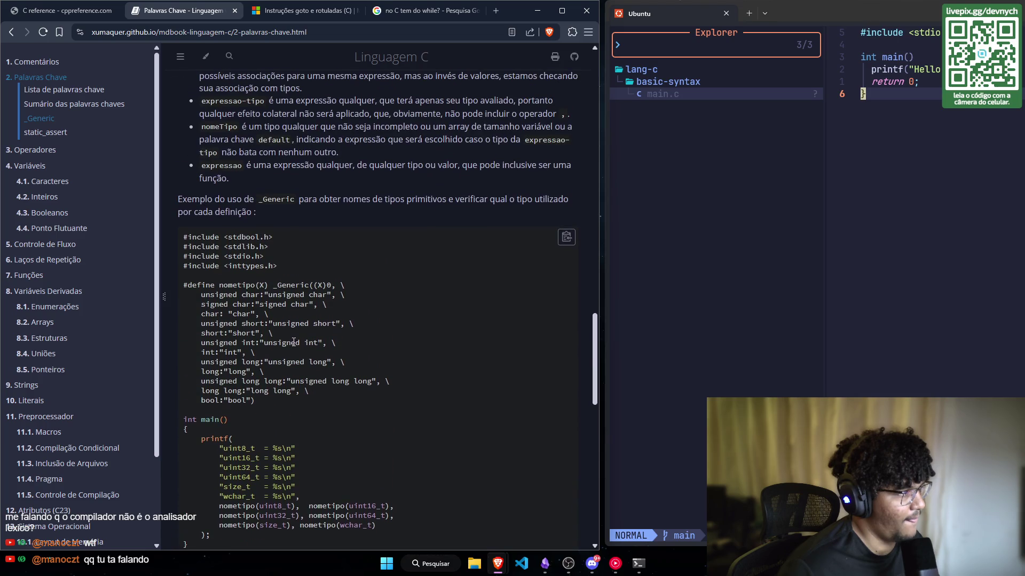
scroll(293, 343, "down", 1)
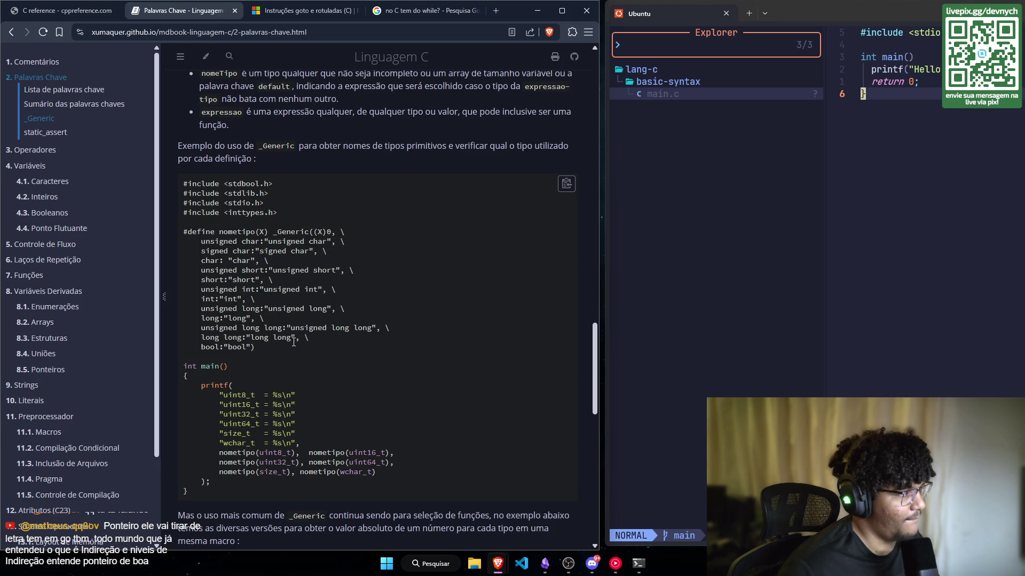
scroll(293, 343, "down", 1)
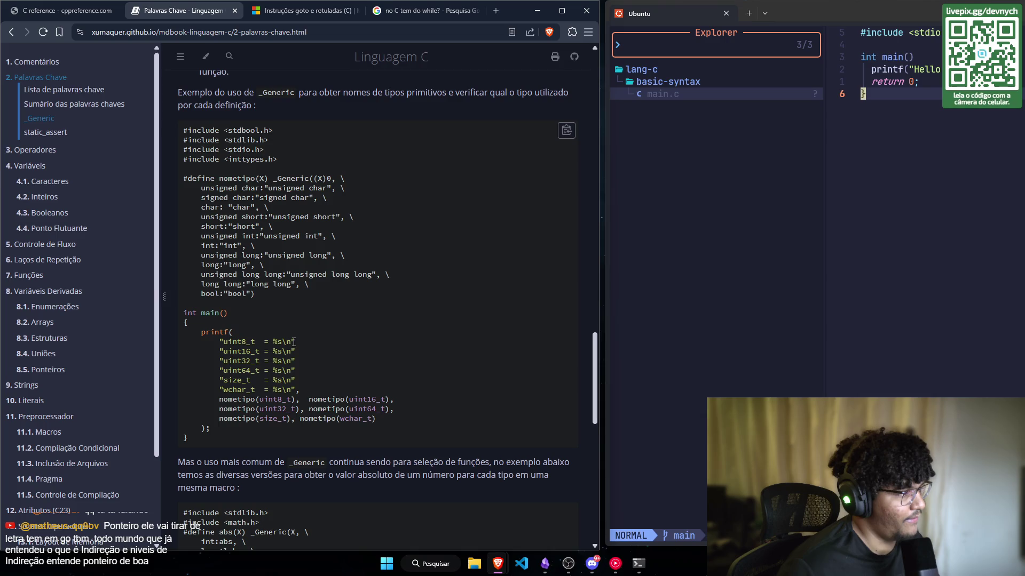
scroll(294, 342, "down", 1)
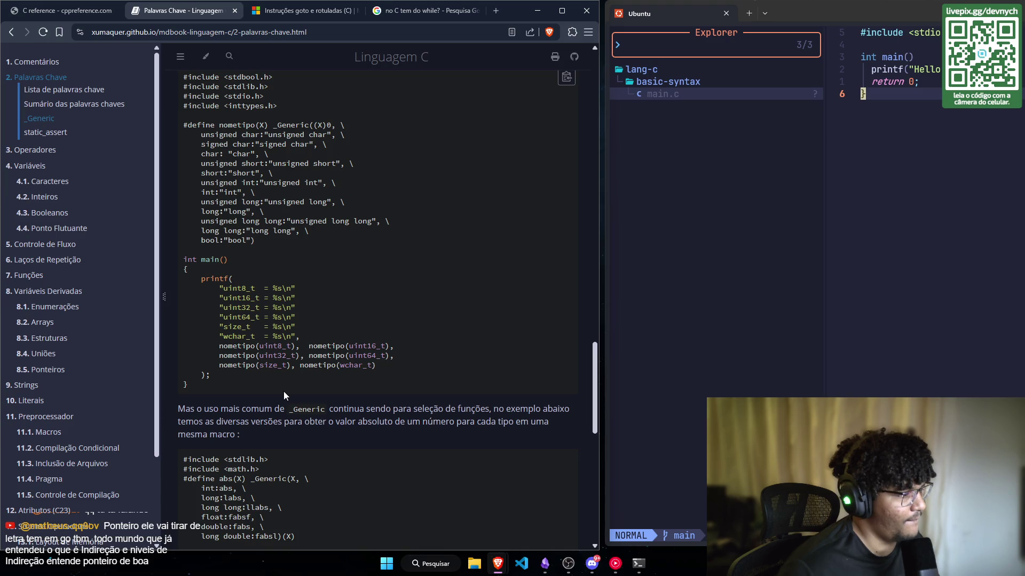
scroll(283, 391, "down", 3)
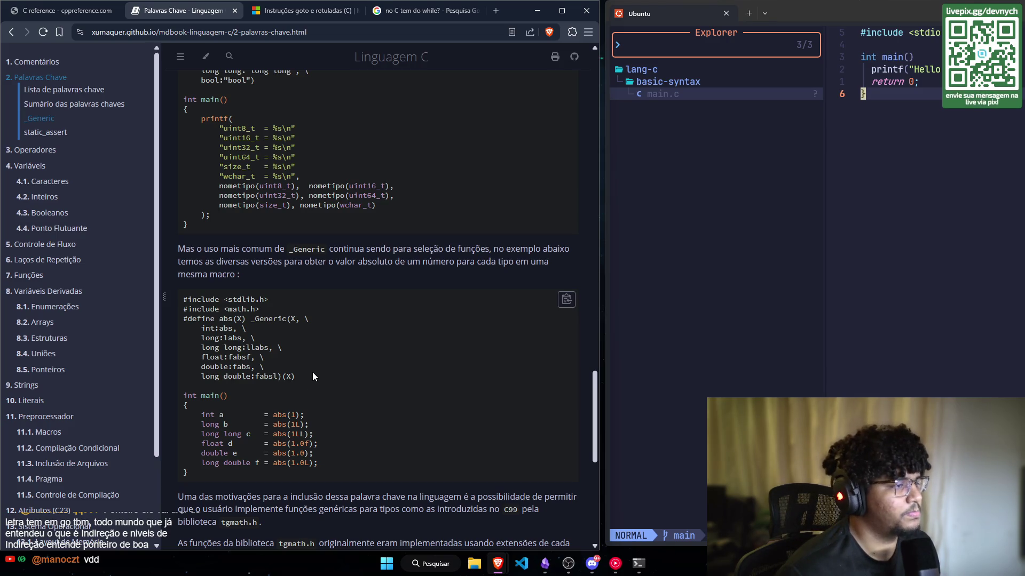
scroll(313, 376, "down", 1)
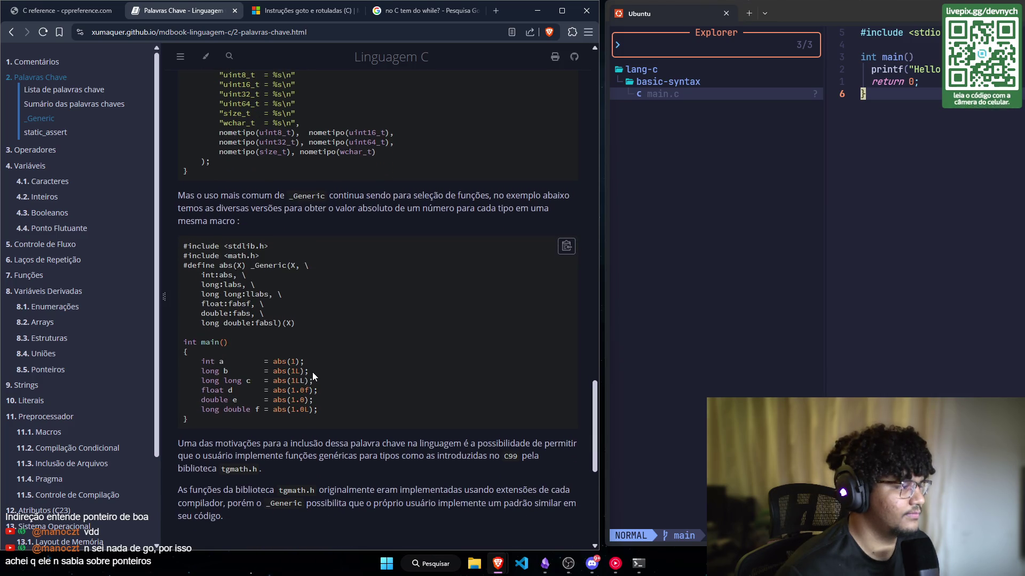
scroll(312, 373, "down", 1)
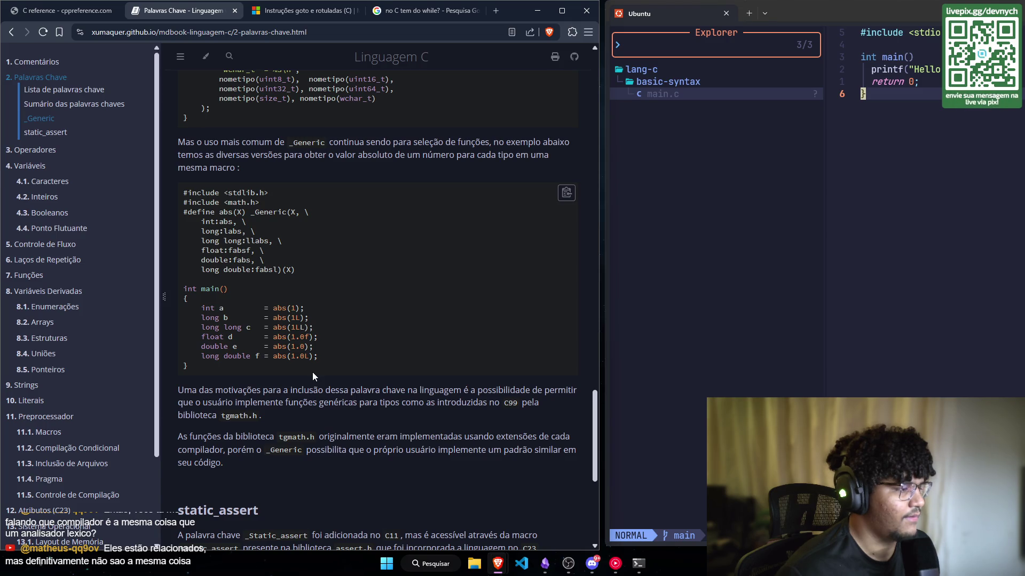
scroll(313, 375, "up", 1)
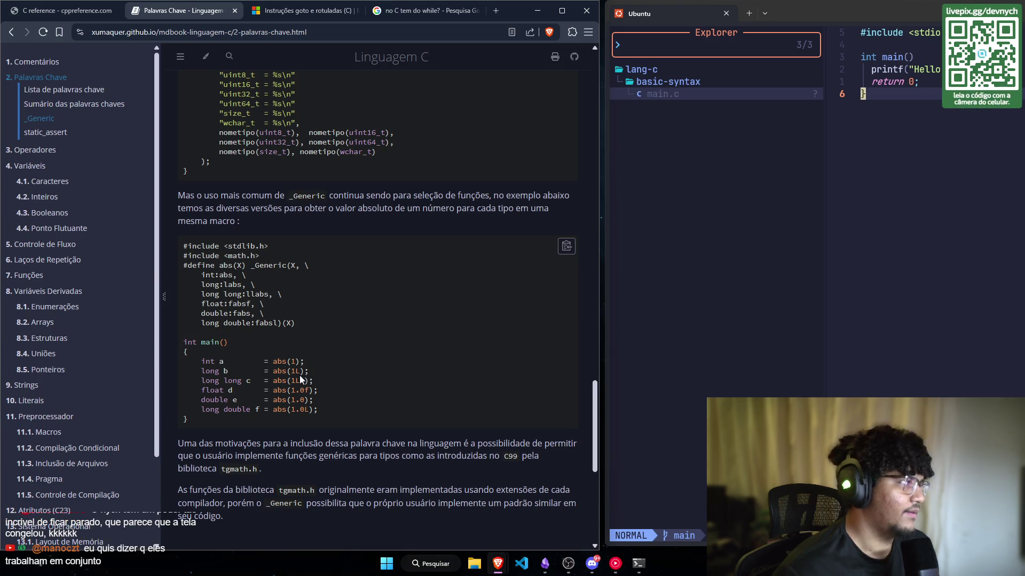
scroll(300, 376, "down", 1)
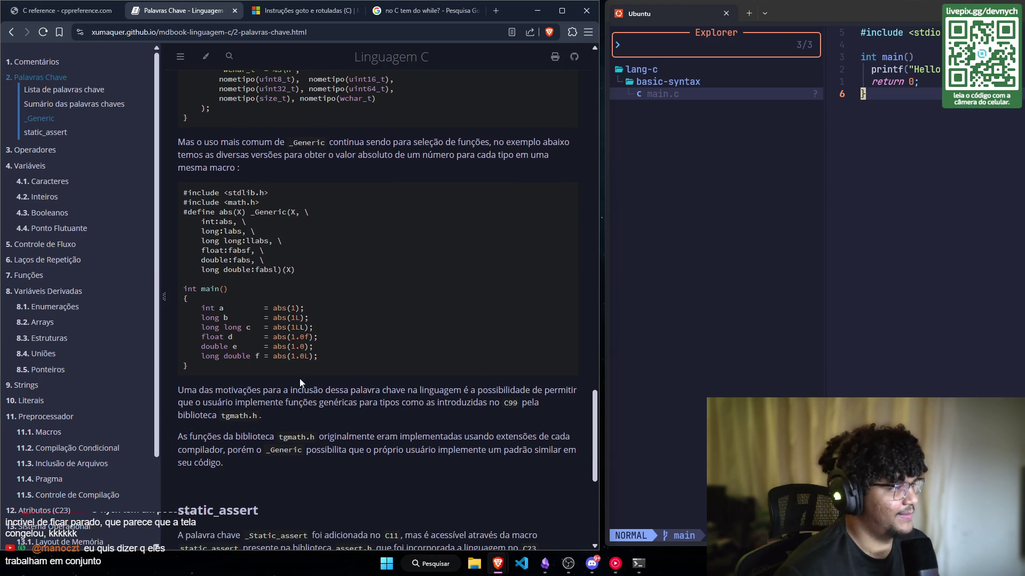
scroll(300, 378, "up", 2)
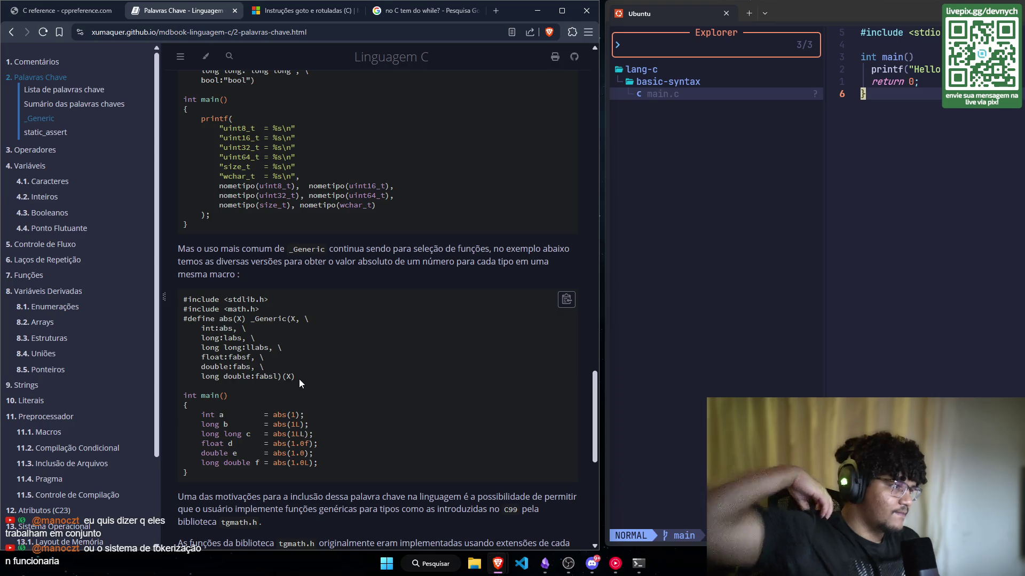
scroll(299, 379, "down", 2)
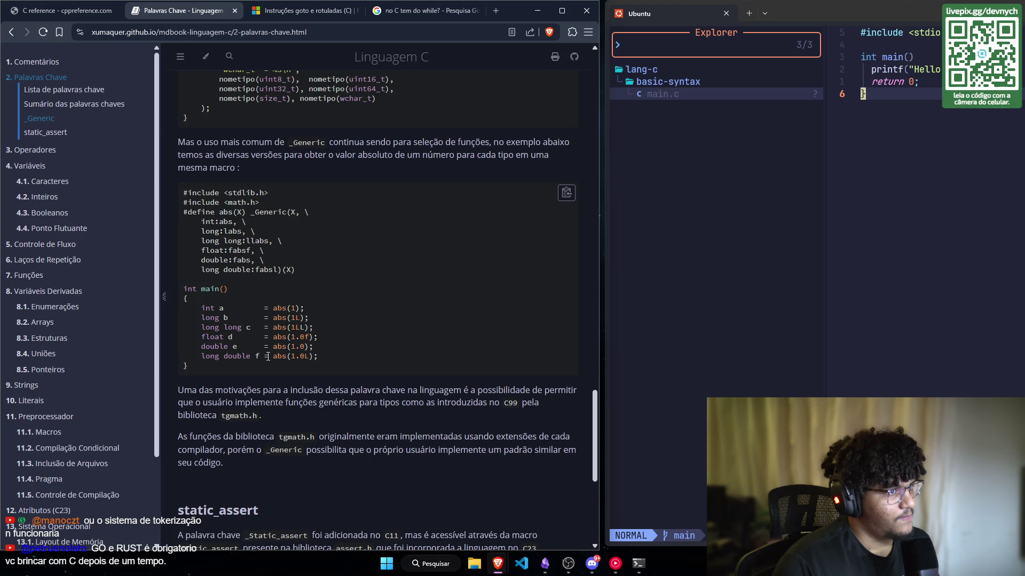
scroll(268, 357, "down", 1)
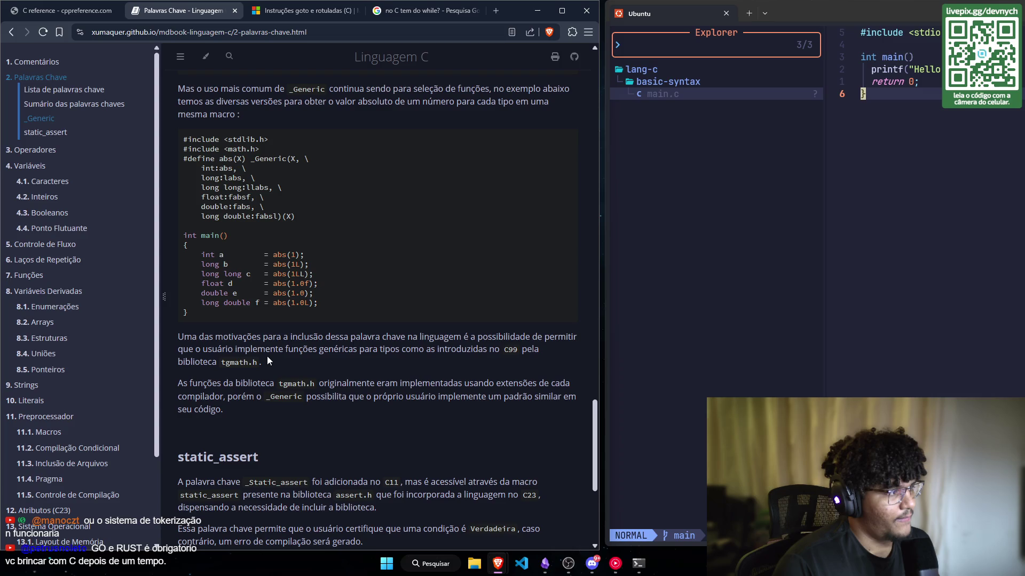
scroll(265, 362, "down", 4)
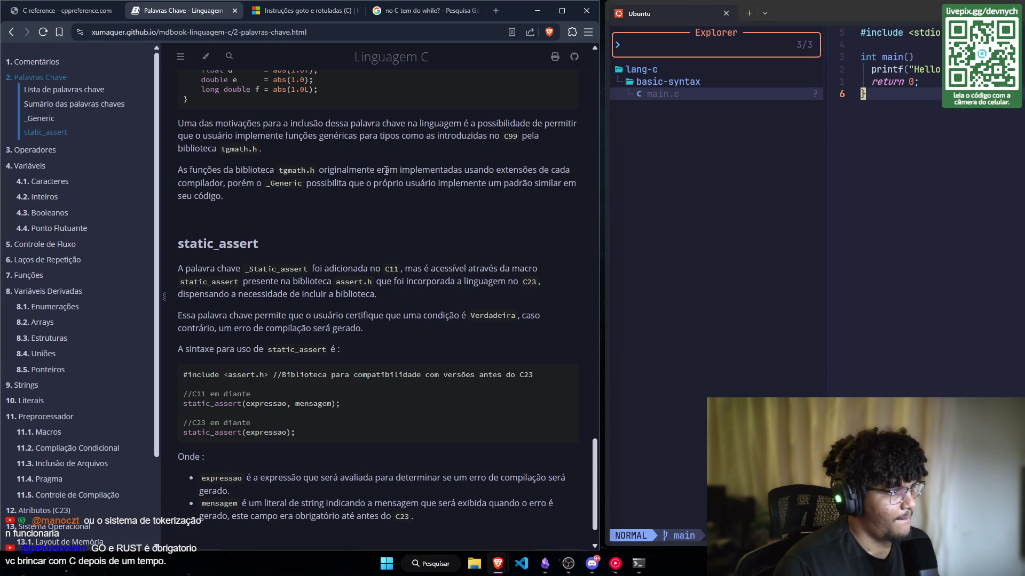
scroll(192, 272, "down", 1)
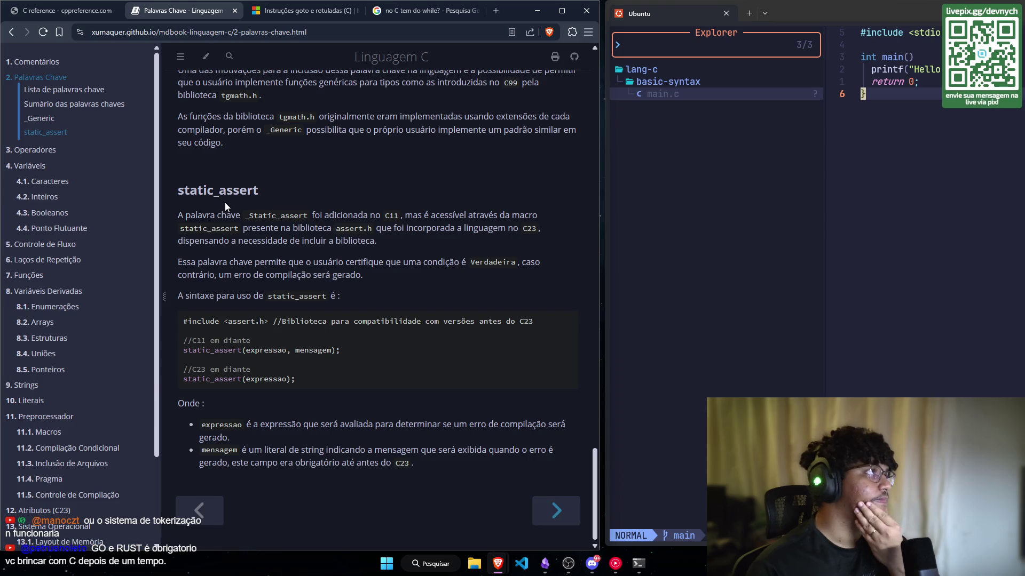
Step: Briefly switch to the purple taskbar app, then return to the mdBook's _Generic section
left_click(545, 563)
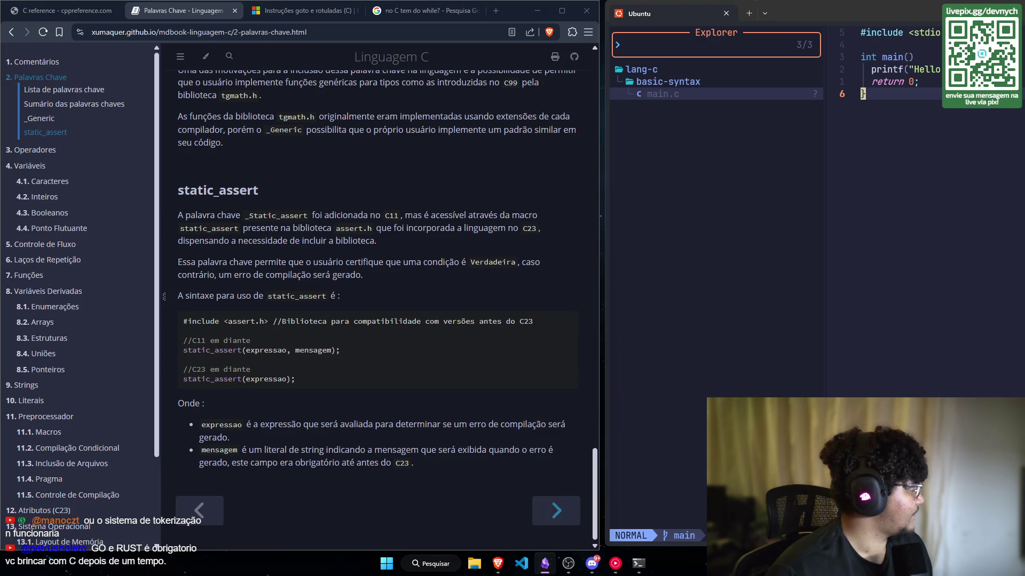
scroll(331, 153, "down", 1)
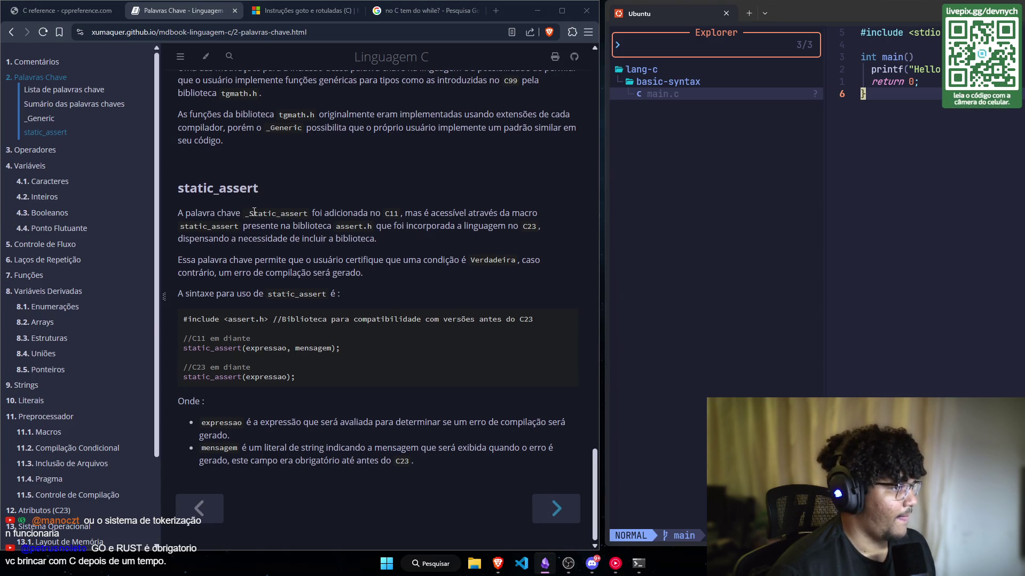
scroll(240, 209, "up", 1)
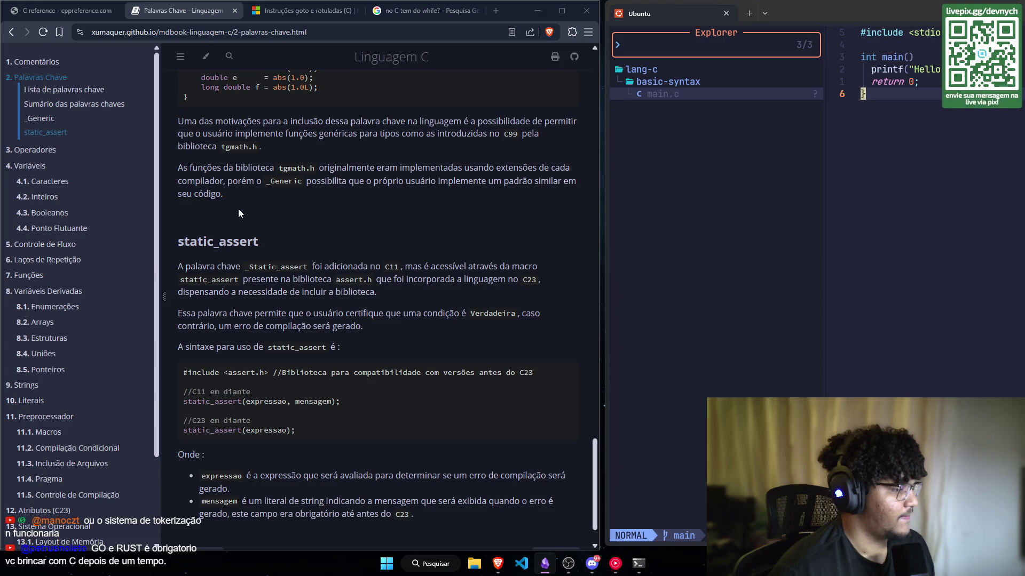
left_click(24, 121)
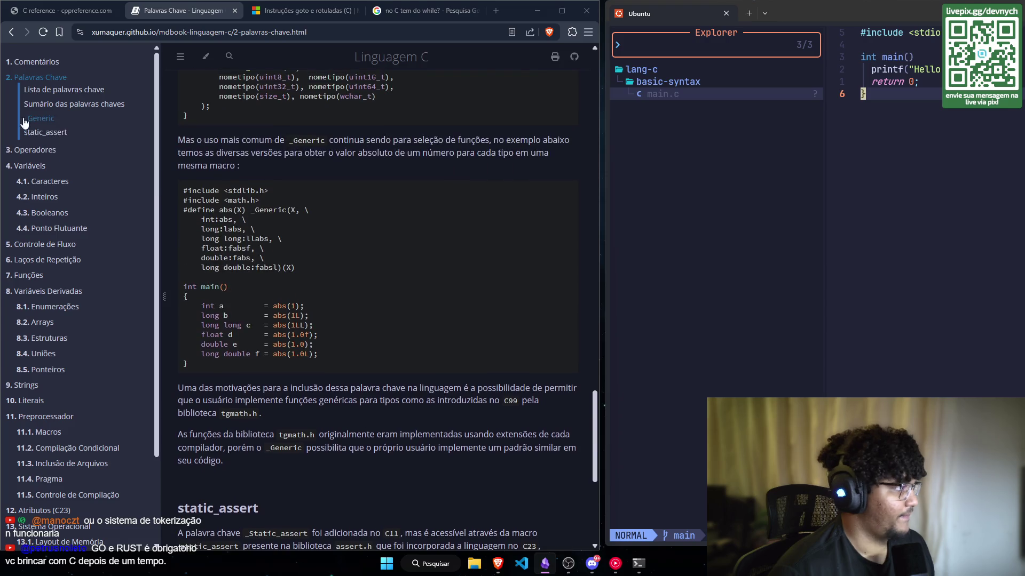
left_click(35, 150)
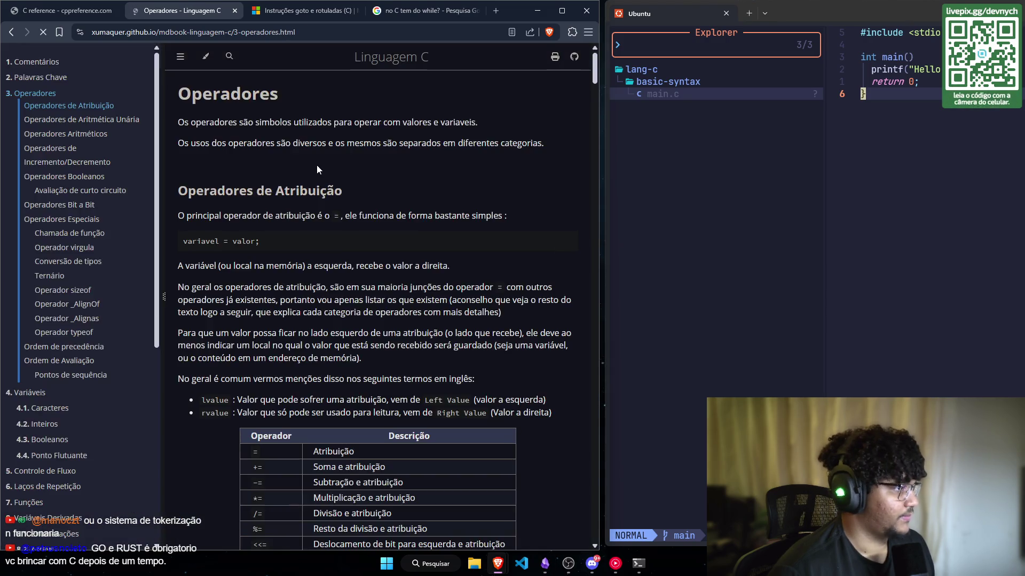
scroll(196, 115, "down", 1)
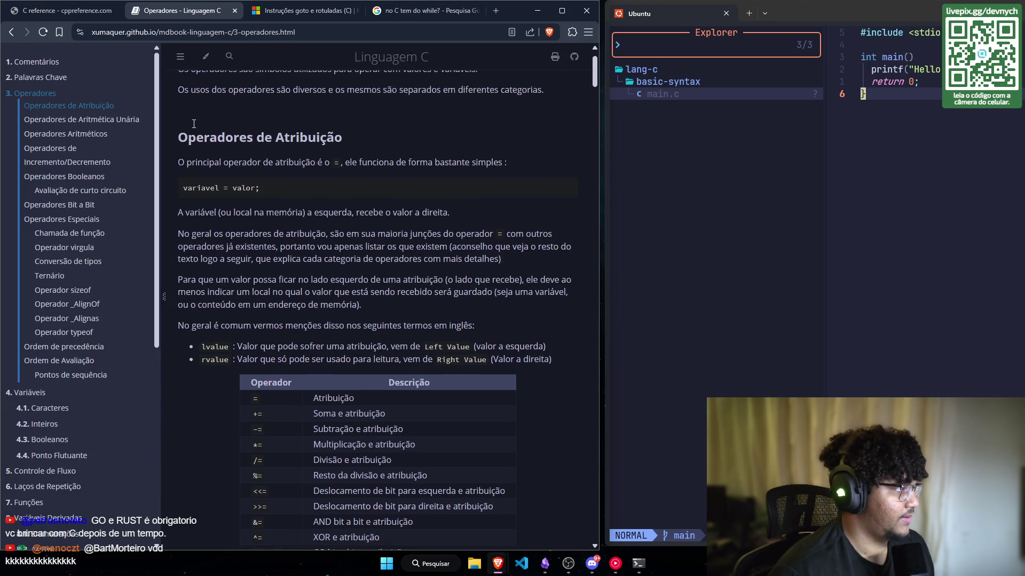
scroll(194, 124, "up", 1)
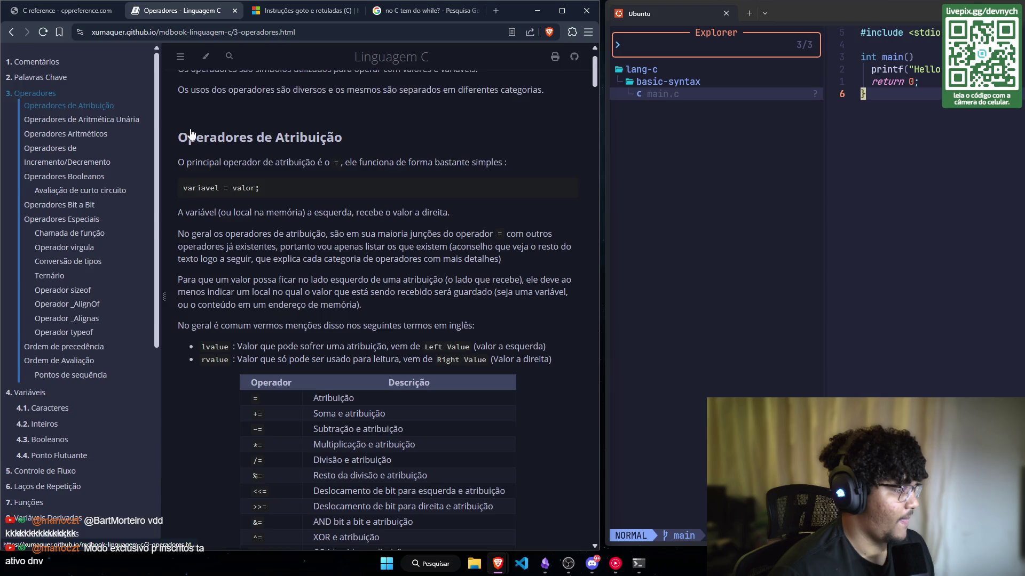
scroll(191, 128, "down", 1)
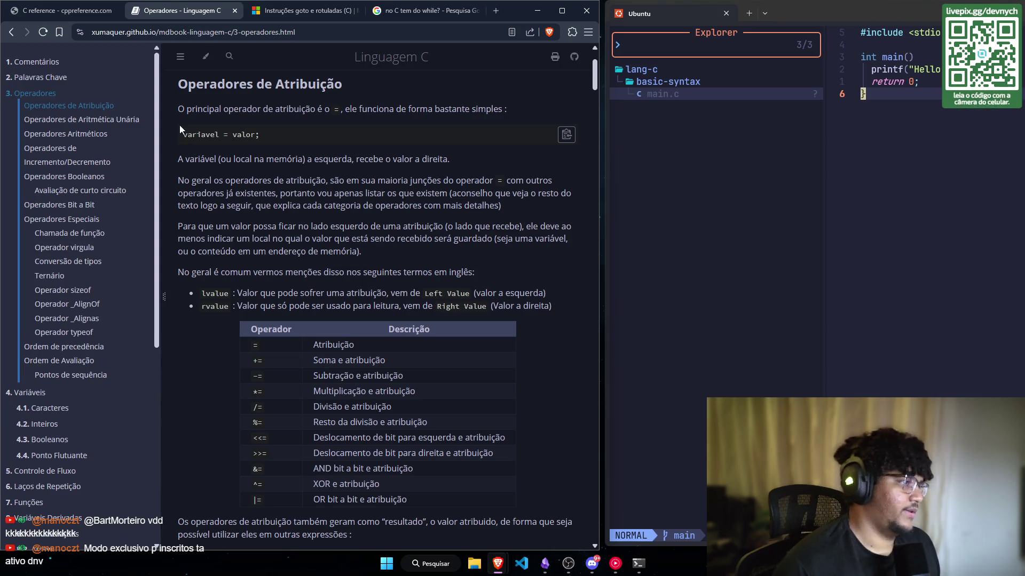
scroll(192, 128, "down", 1)
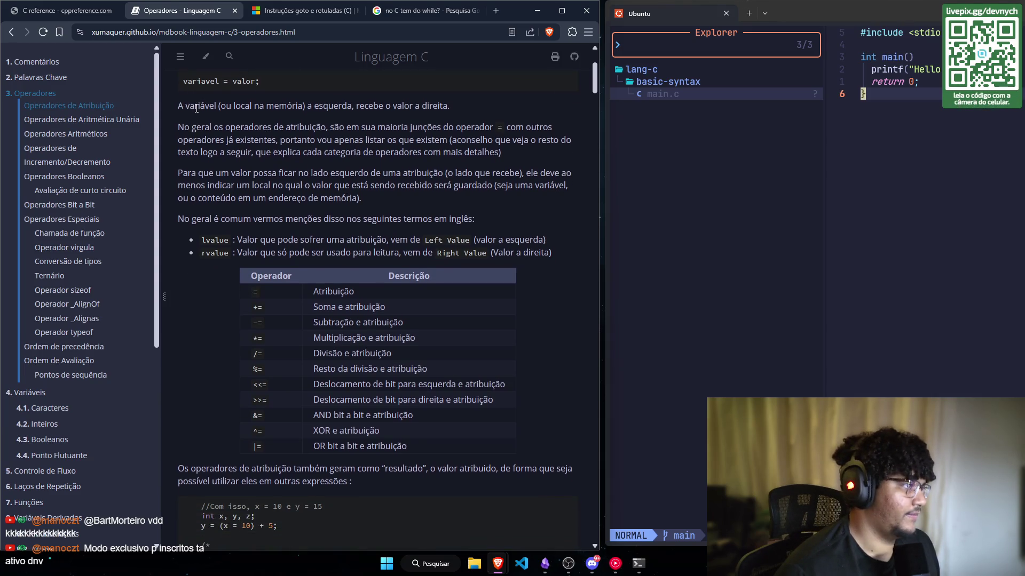
scroll(197, 110, "down", 1)
scroll(196, 109, "up", 2)
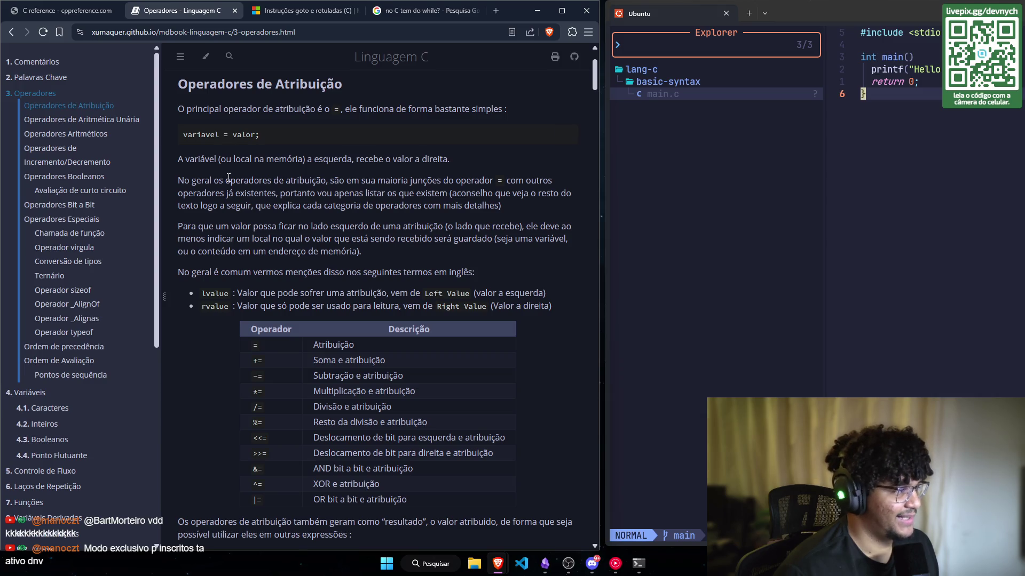
left_click_drag(184, 181, 230, 181)
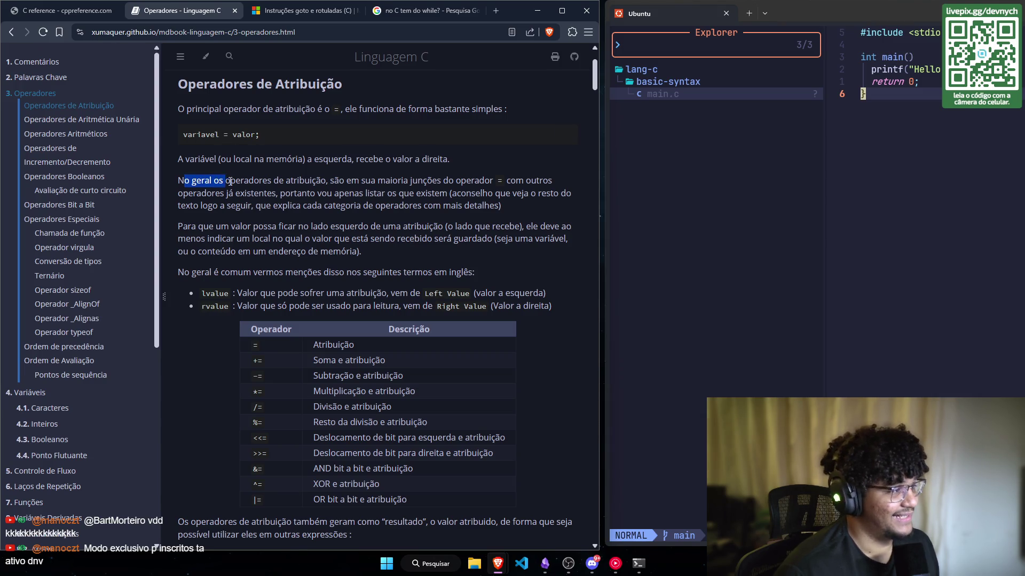
left_click(230, 181)
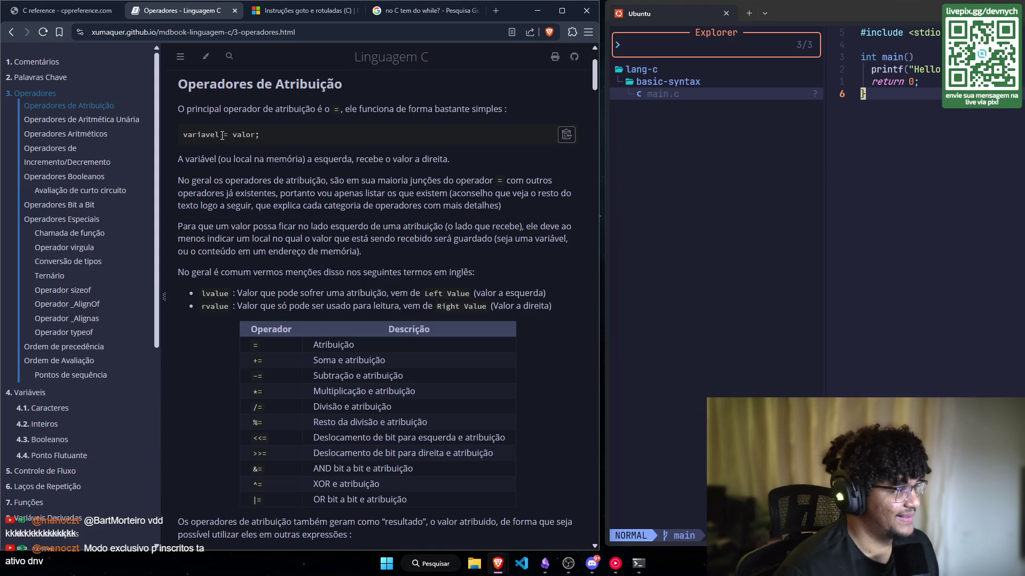
left_click_drag(184, 180, 244, 181)
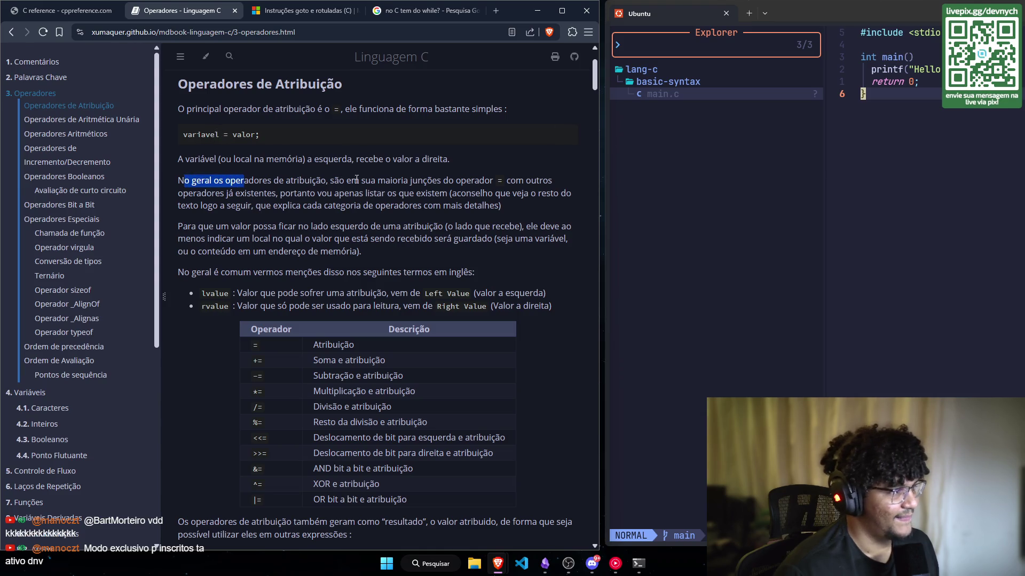
left_click(241, 199)
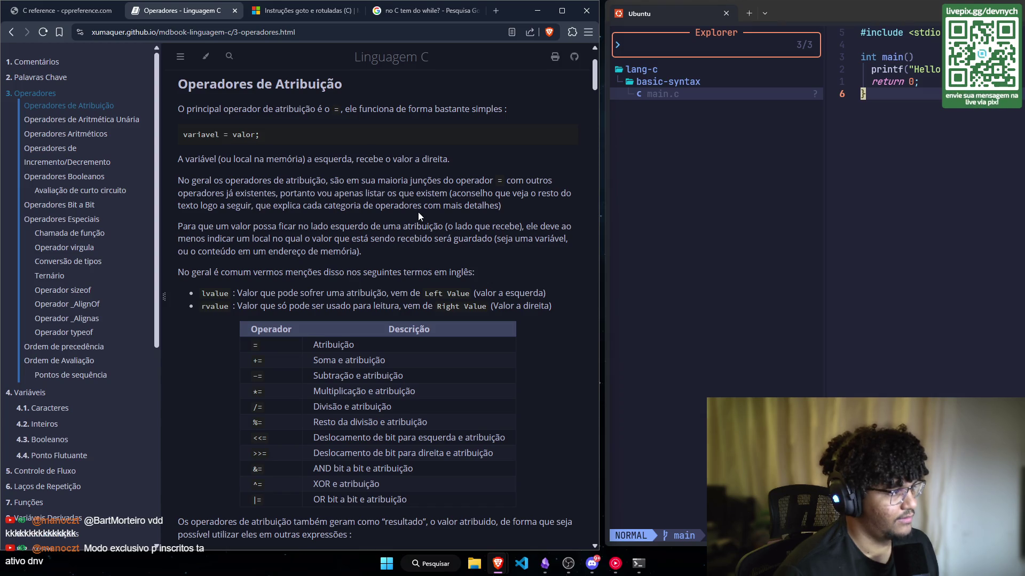
scroll(418, 212, "down", 1)
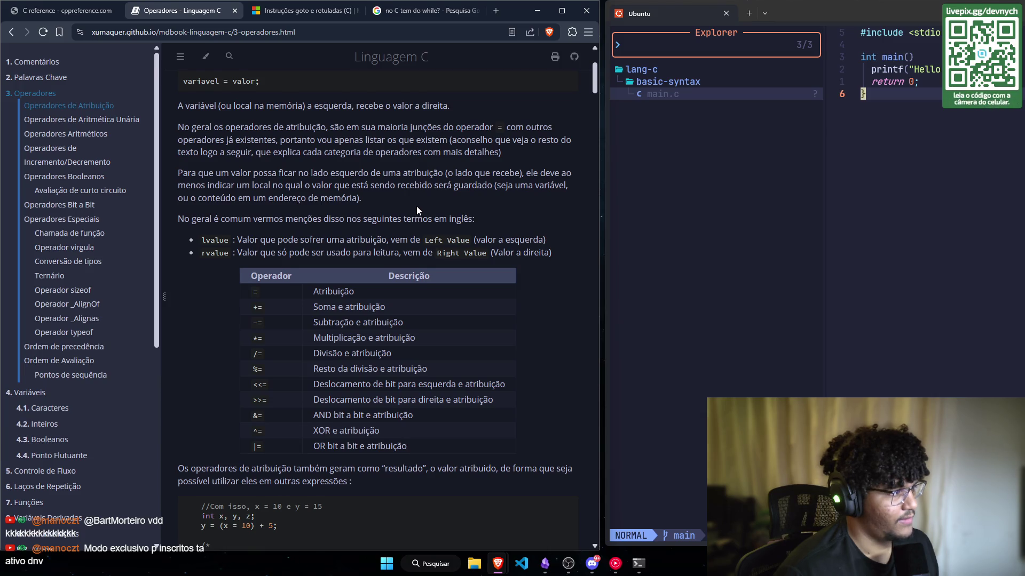
scroll(416, 212, "down", 1)
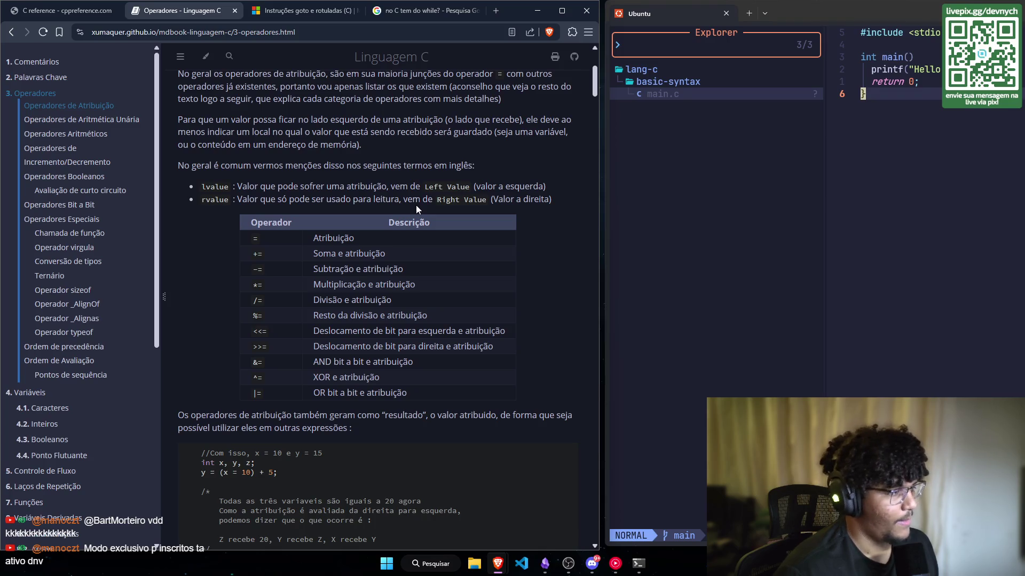
scroll(417, 206, "up", 1)
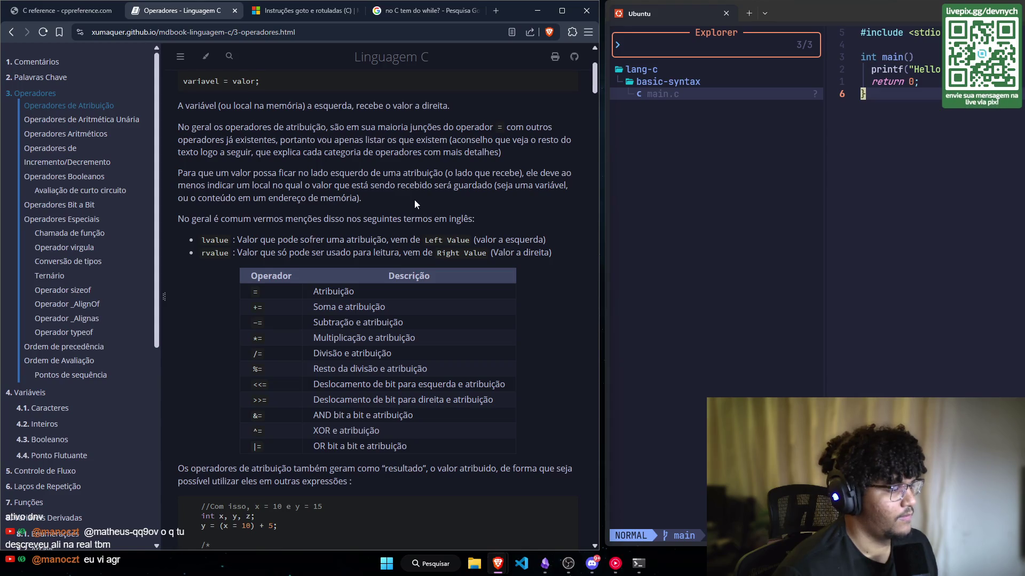
scroll(415, 201, "down", 1)
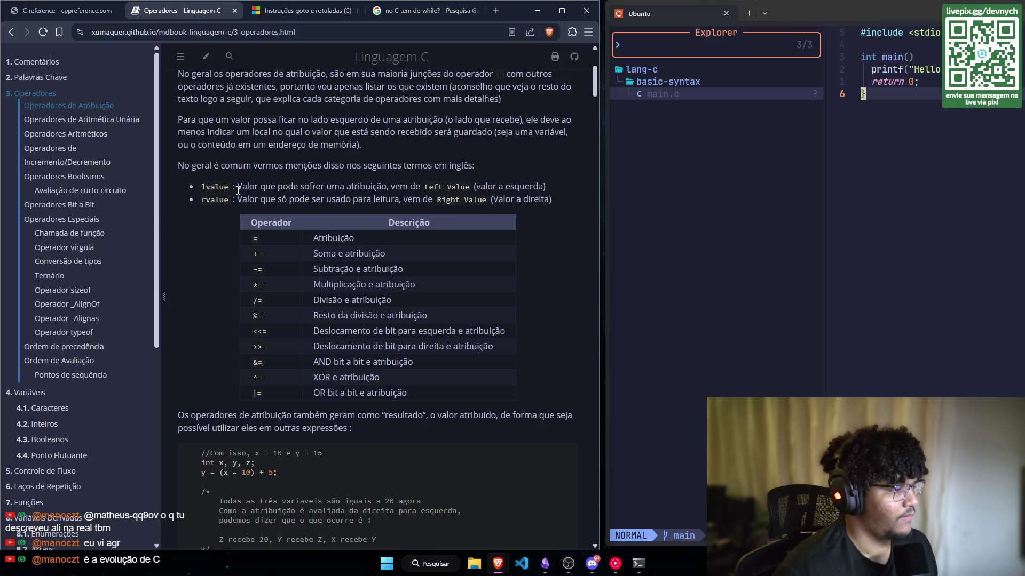
scroll(238, 191, "down", 1)
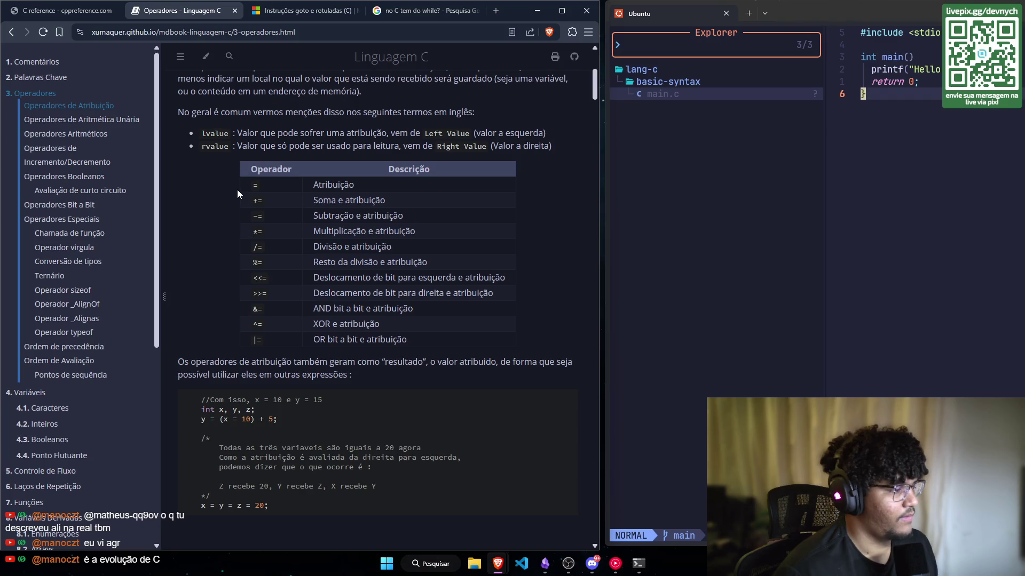
scroll(237, 190, "up", 1)
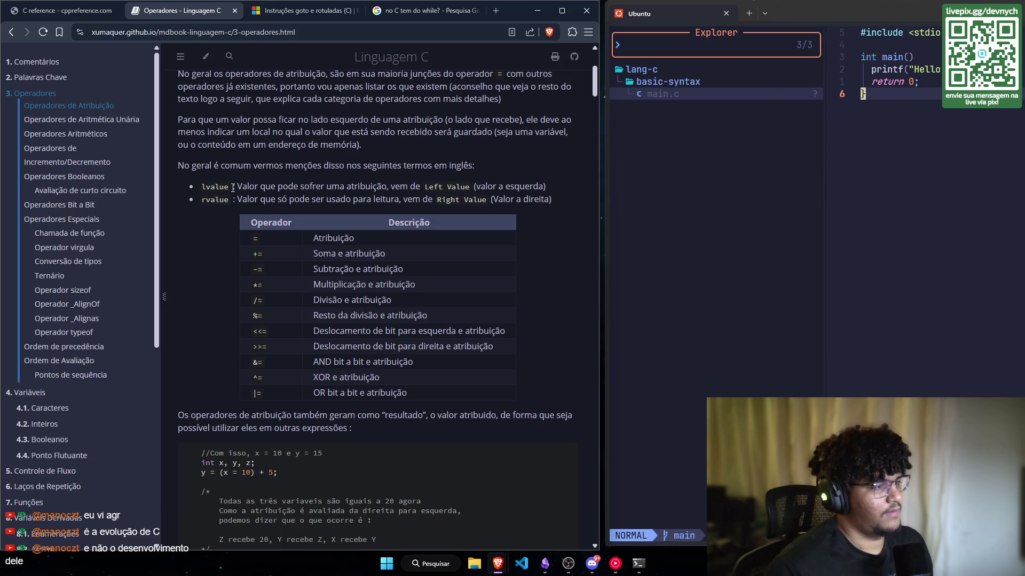
left_click_drag(251, 333, 501, 353)
left_click(496, 376)
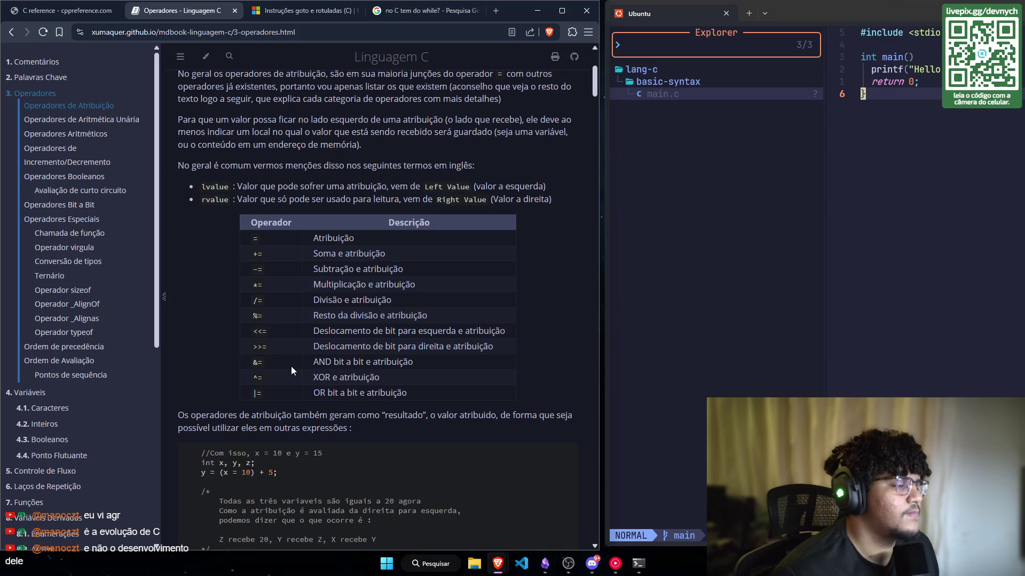
scroll(286, 367, "down", 1)
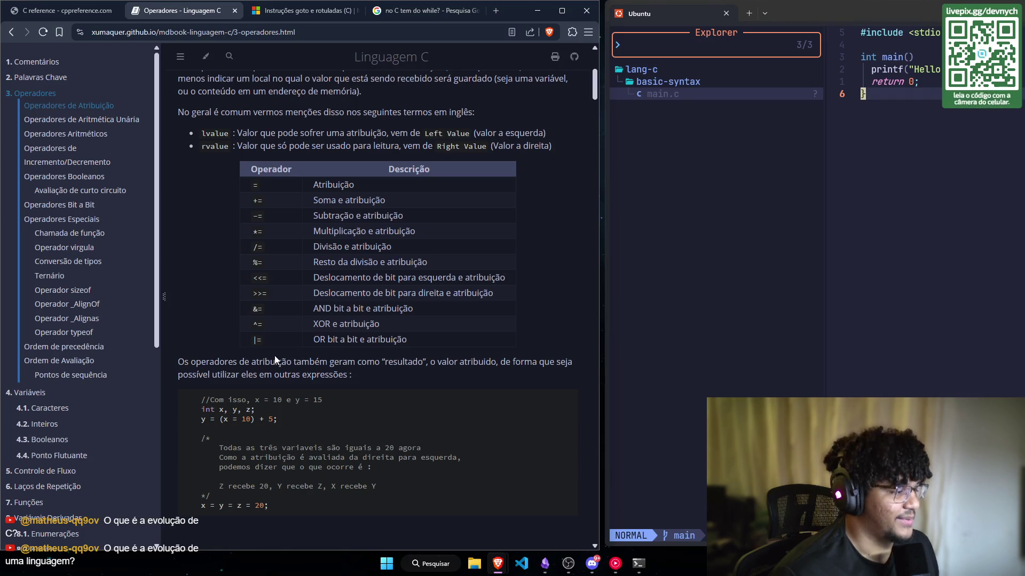
scroll(198, 296, "up", 1)
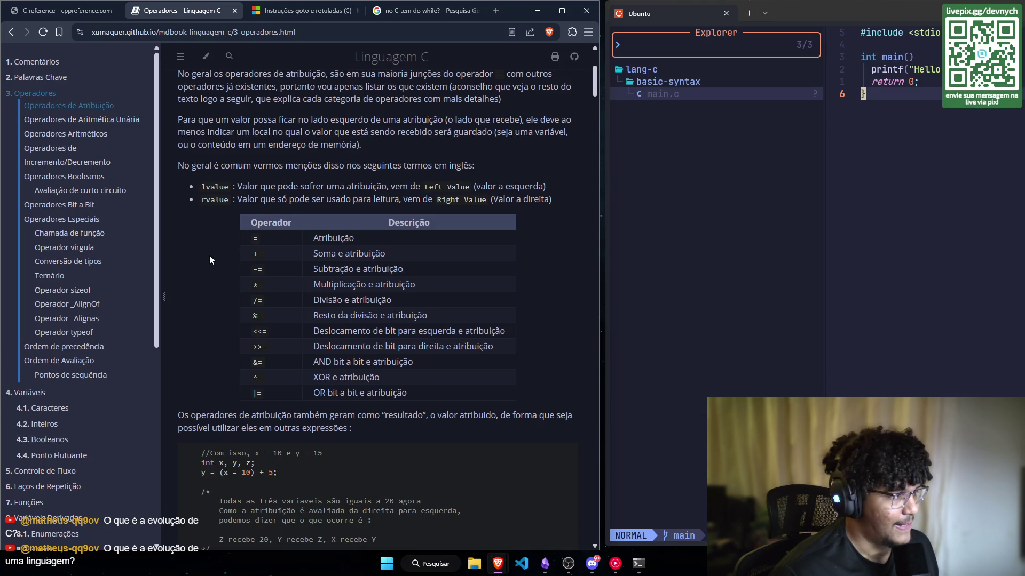
scroll(206, 261, "down", 2)
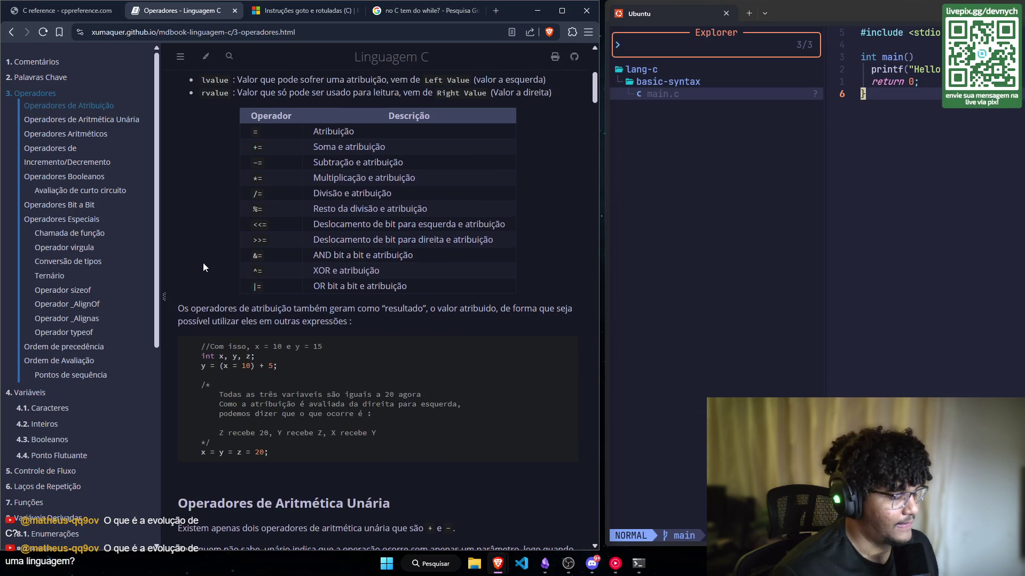
scroll(203, 263, "up", 1)
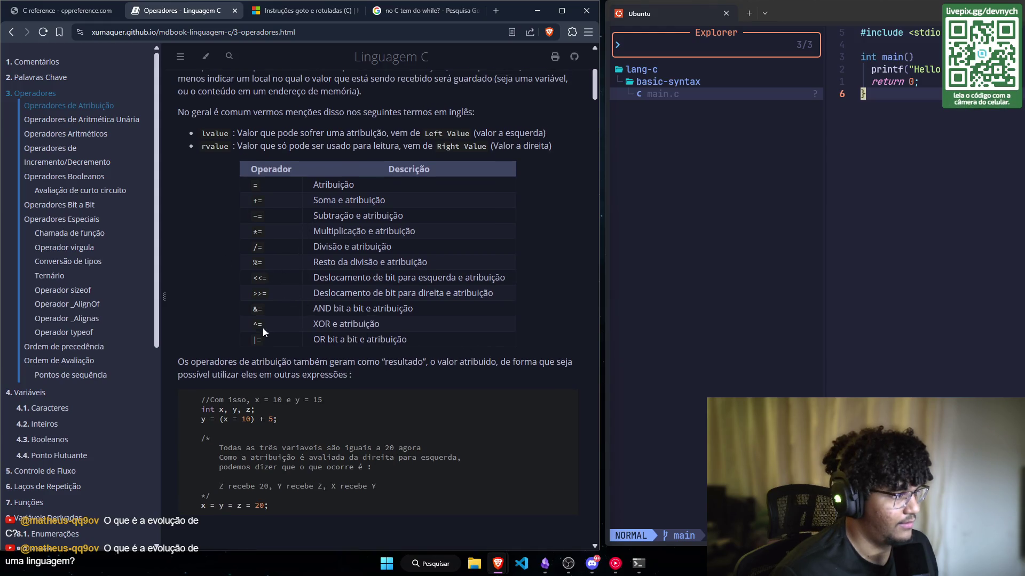
scroll(270, 363, "down", 1)
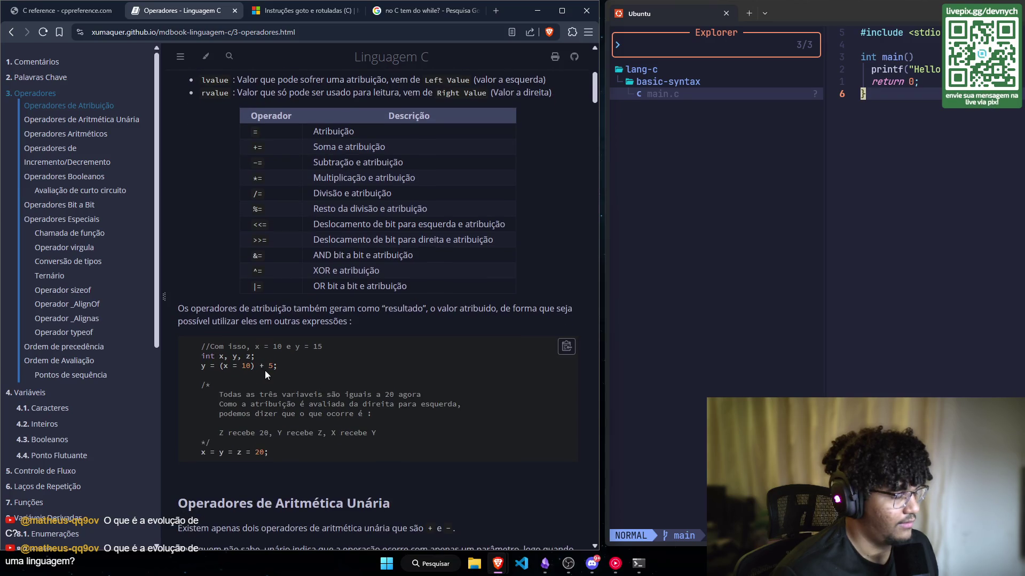
scroll(265, 370, "up", 5)
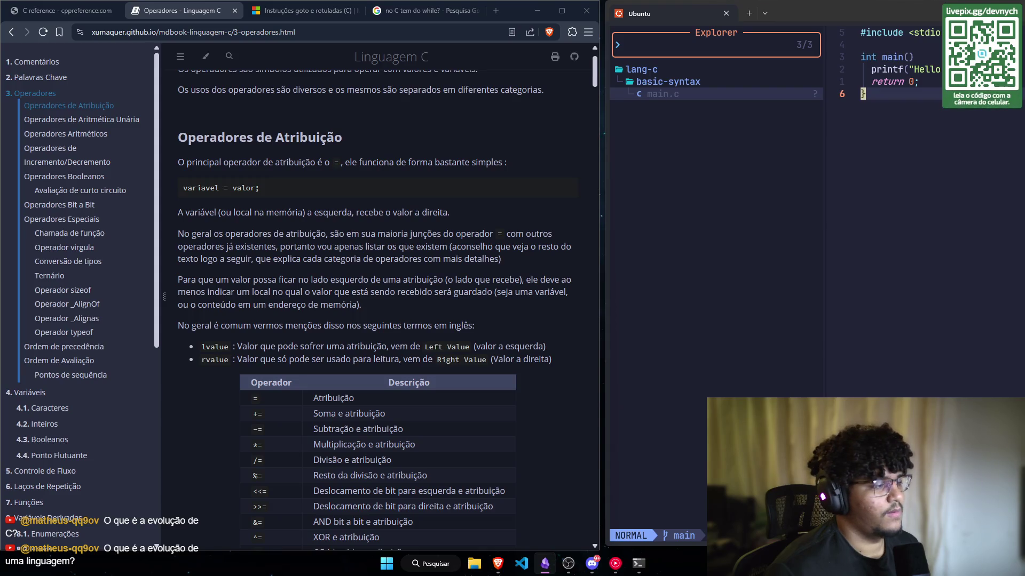
Step: Write 'A atribuição de variáveis em C segue um padrão comum exemplificado abaixo' in the note
key("alt+Tab")
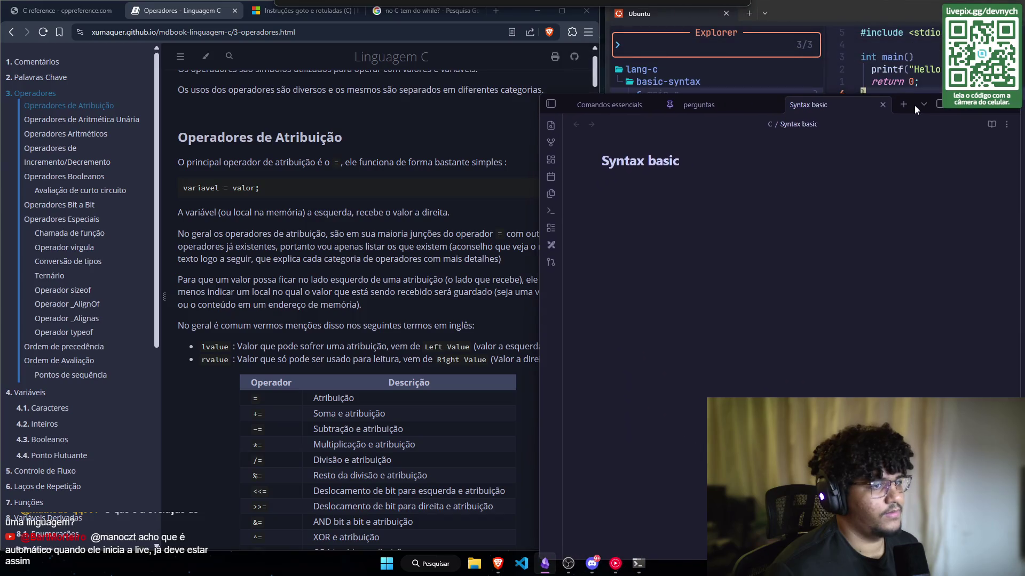
left_click_drag(915, 105, 892, 89)
type("A a")
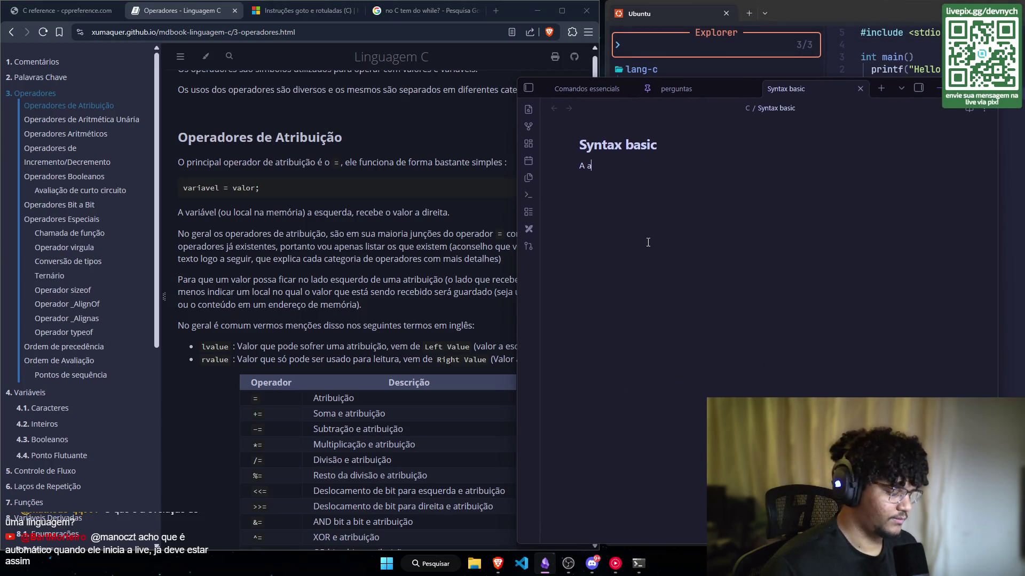
type("tribuição em")
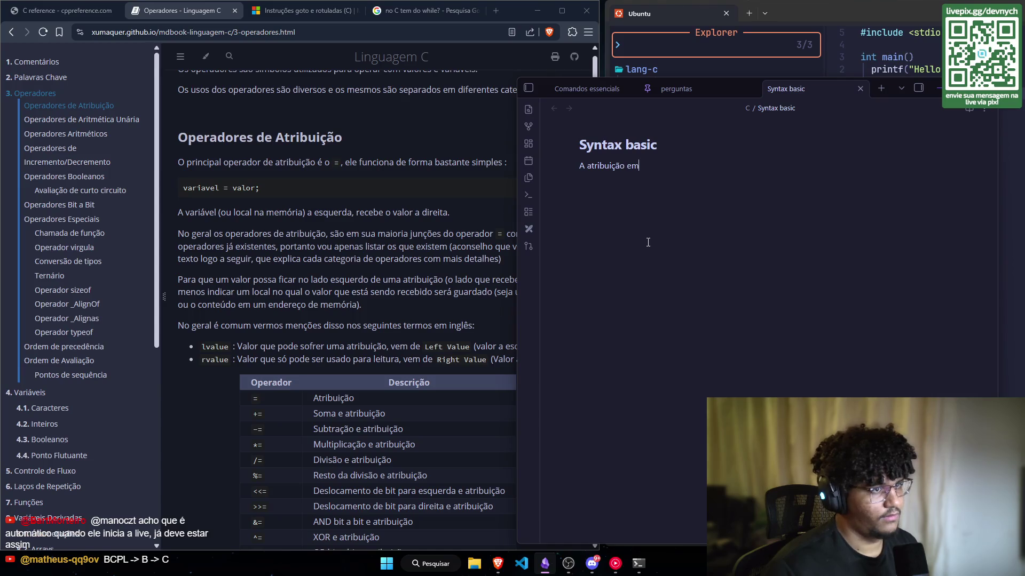
type(" C serg")
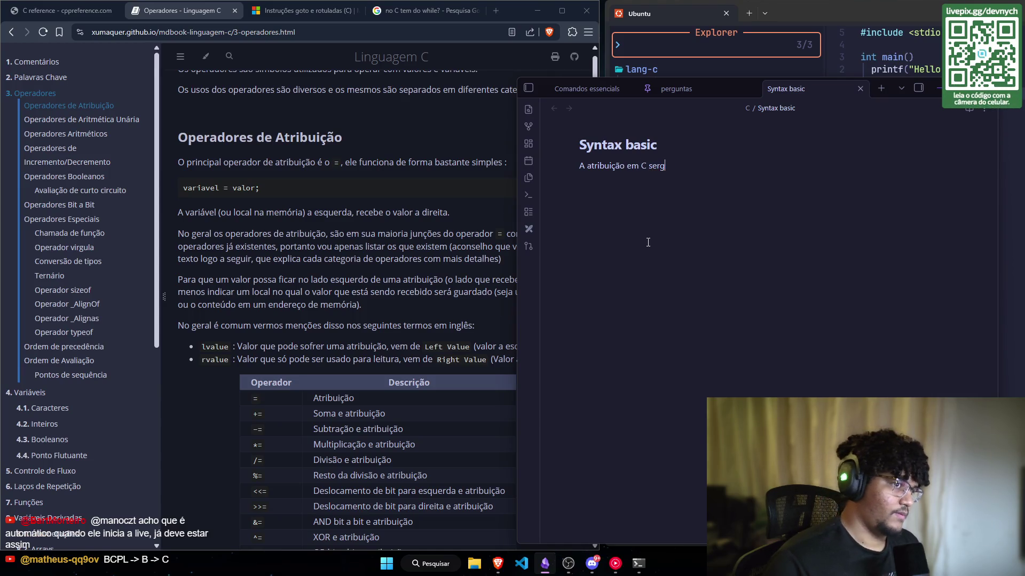
key("BackSpace")
key("BackSpace")
key("Left")
key("Left")
key("Left")
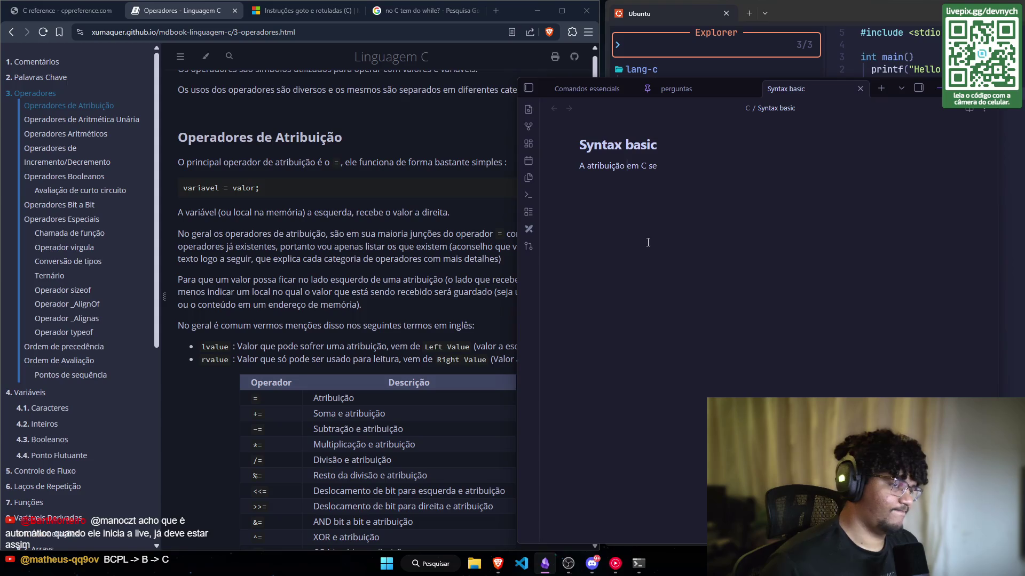
type("de váriaveis")
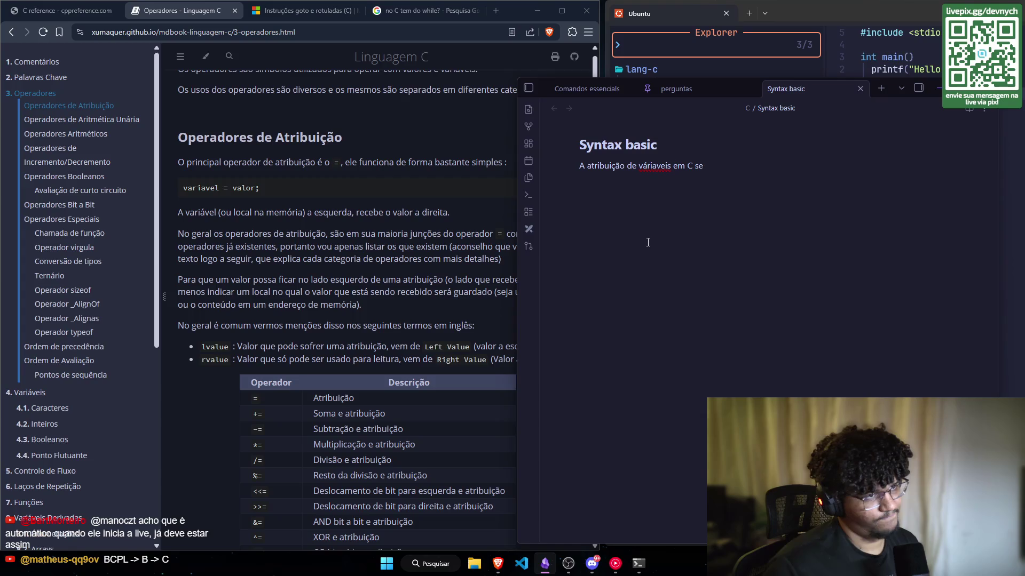
right_click(661, 166)
left_click(693, 178)
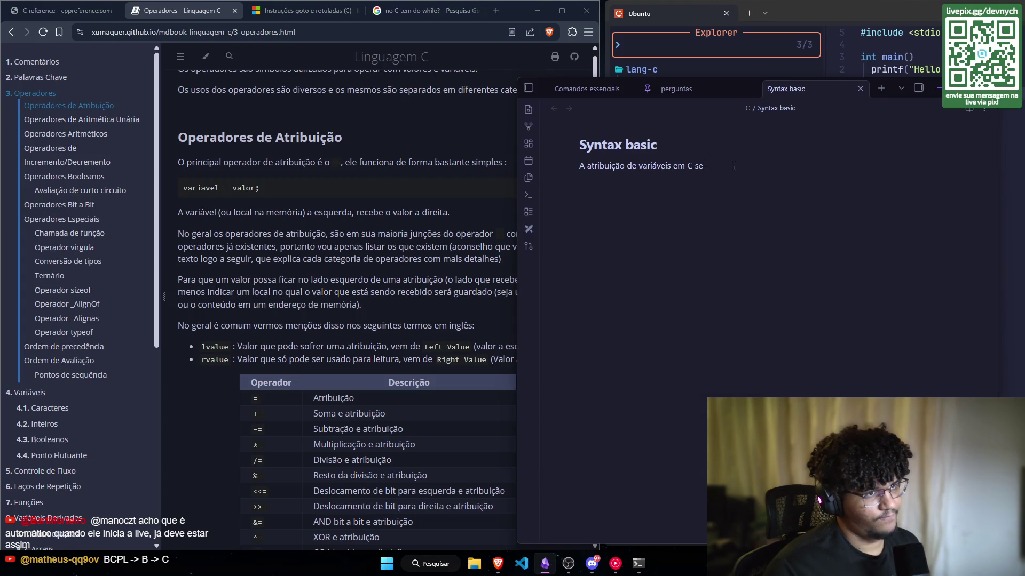
type("gu")
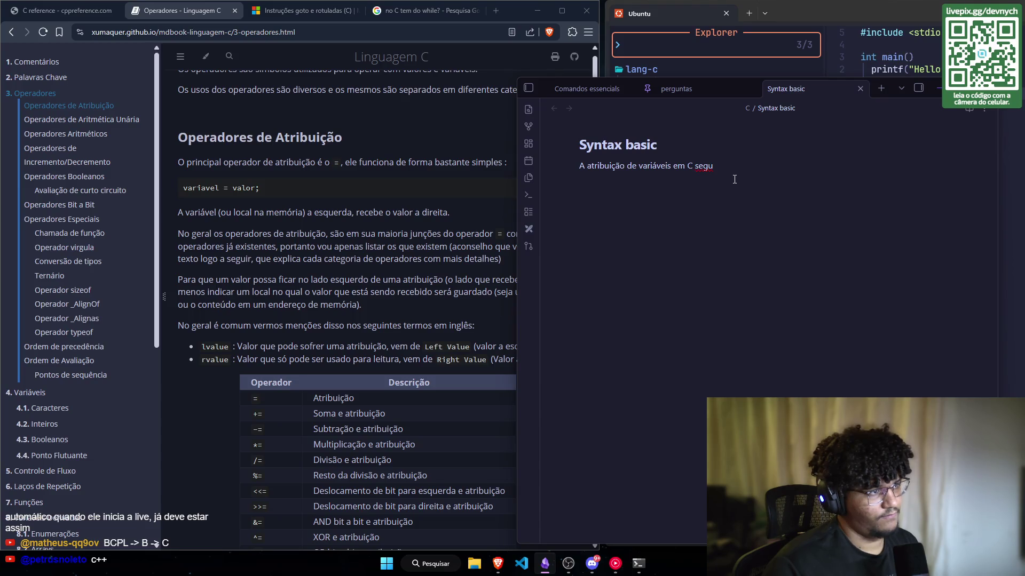
type("e um ")
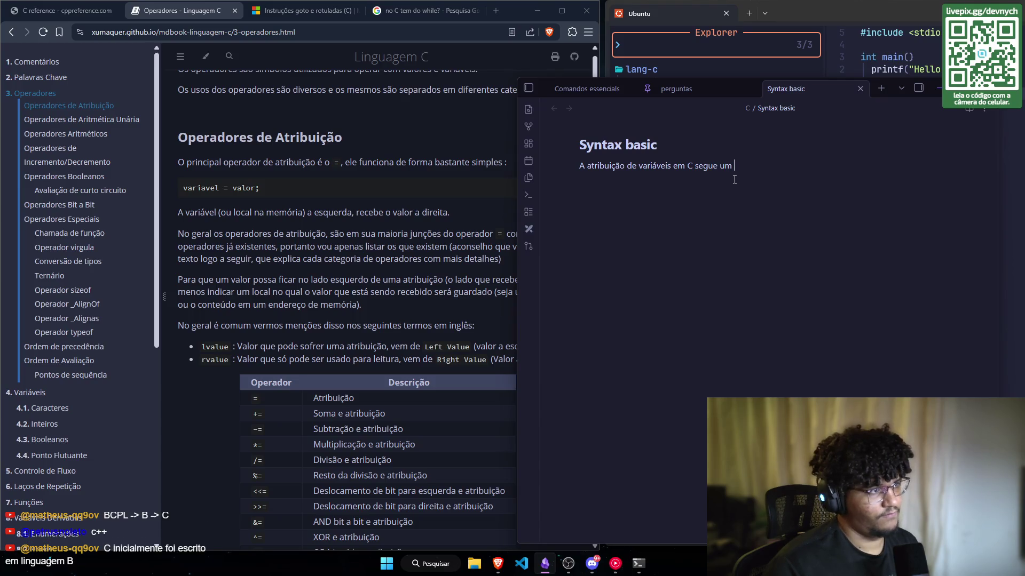
type("padrão c")
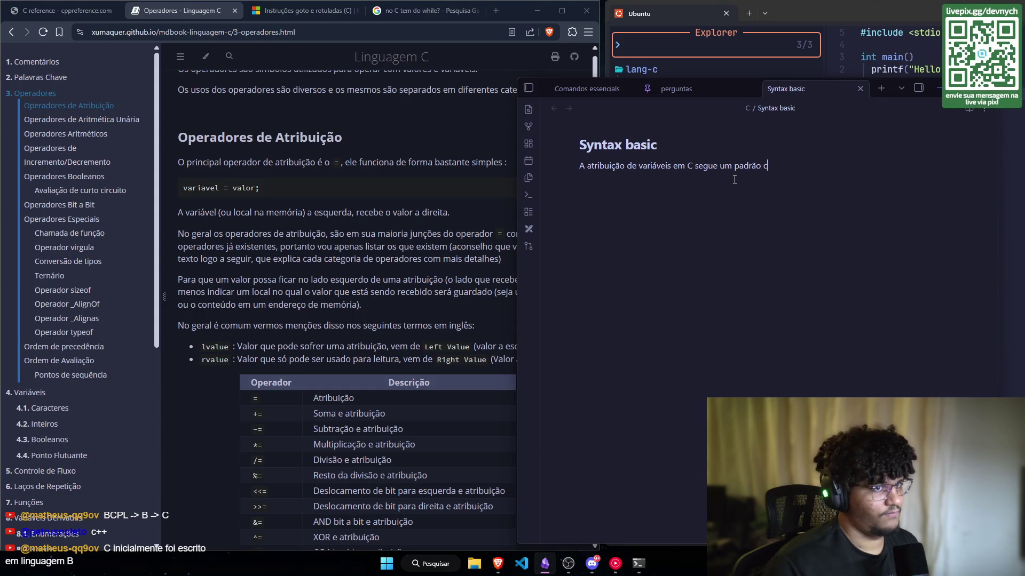
type("omum")
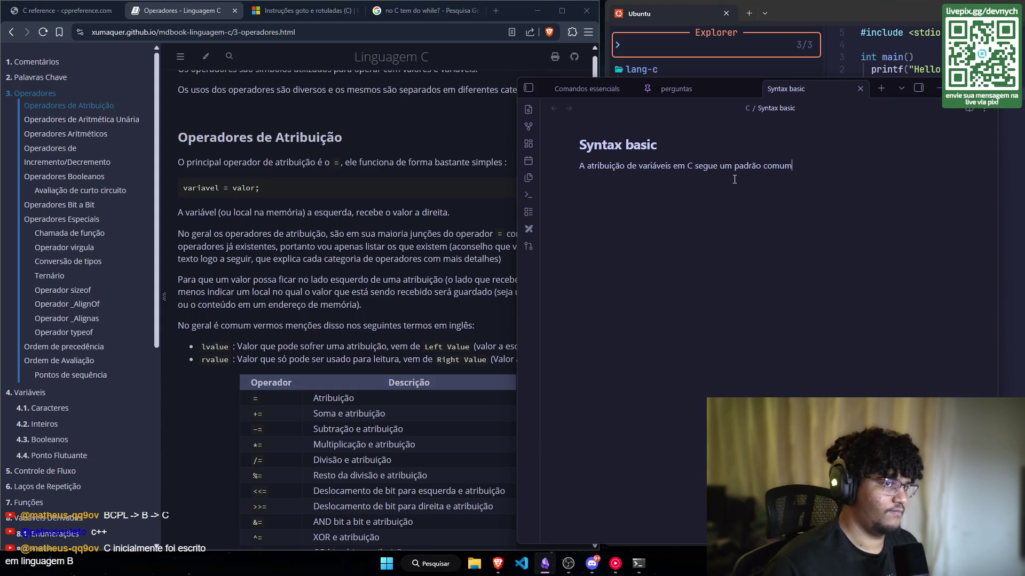
type(" exemplifica")
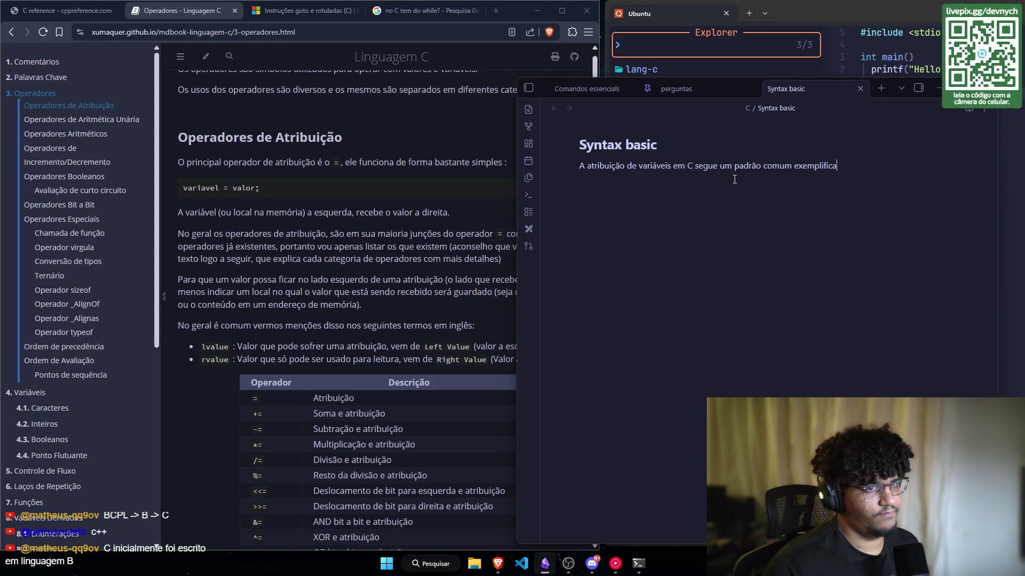
type("do abaixo")
Step: Add a C code block containing x=v; beneath the sentence and move below it
key("Return")
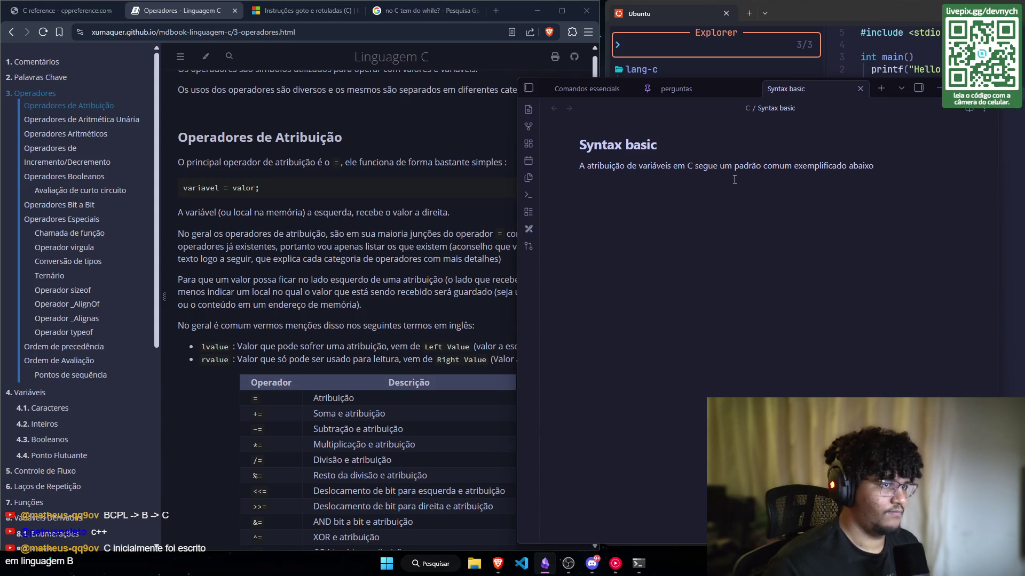
type("```c")
key("Return")
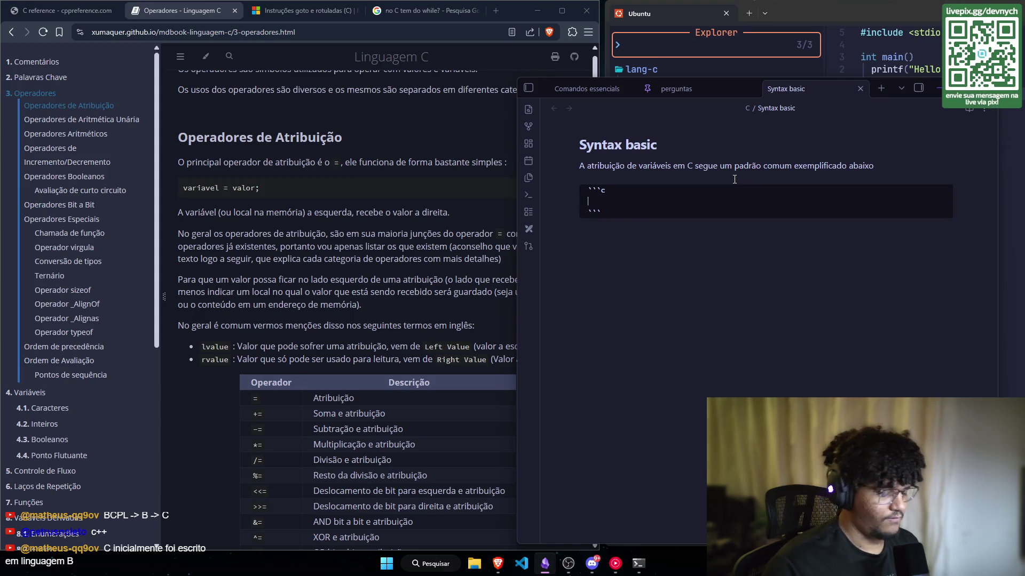
type("x=")
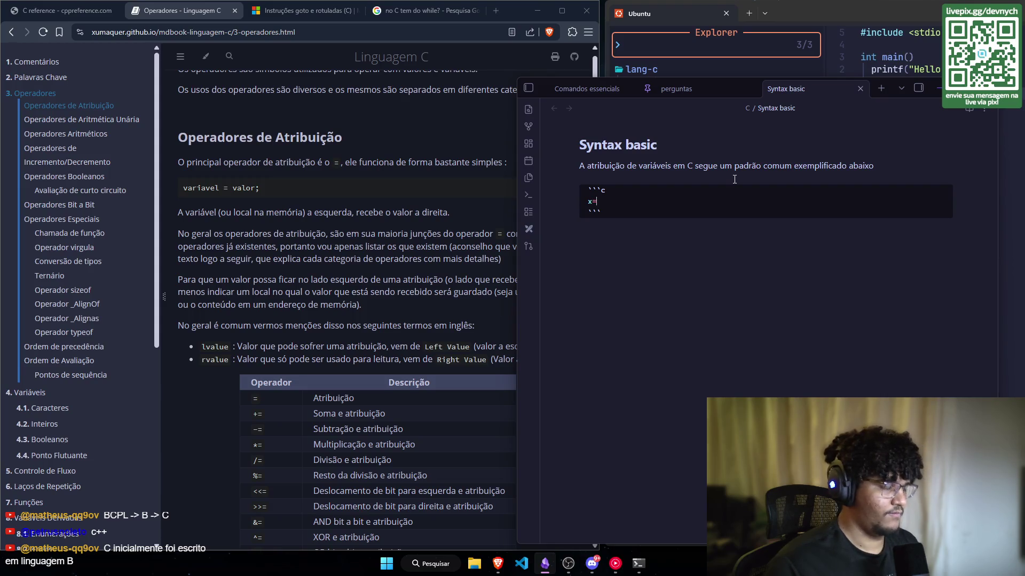
type("v';")
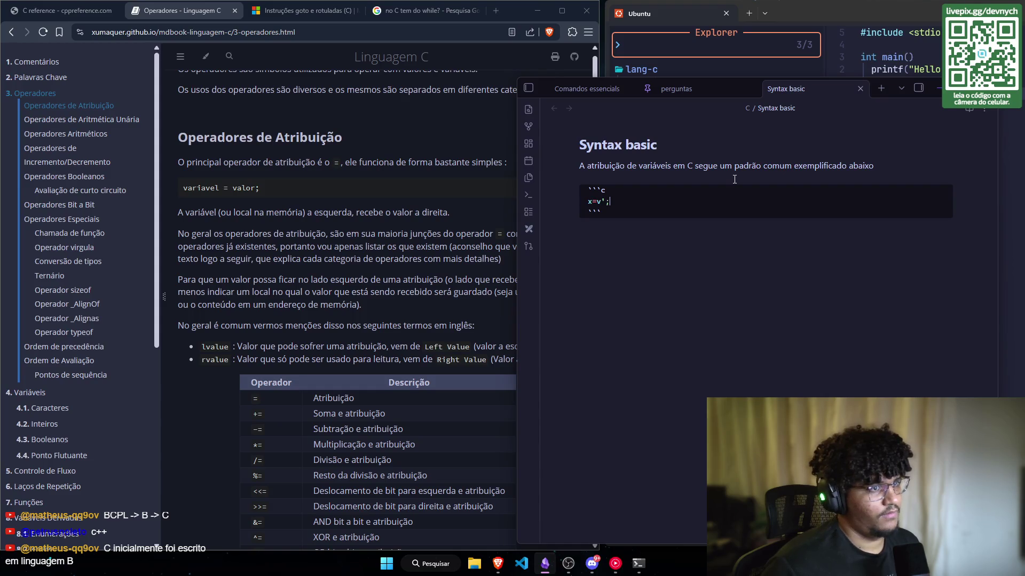
key("BackSpace")
key("BackSpace")
type(";")
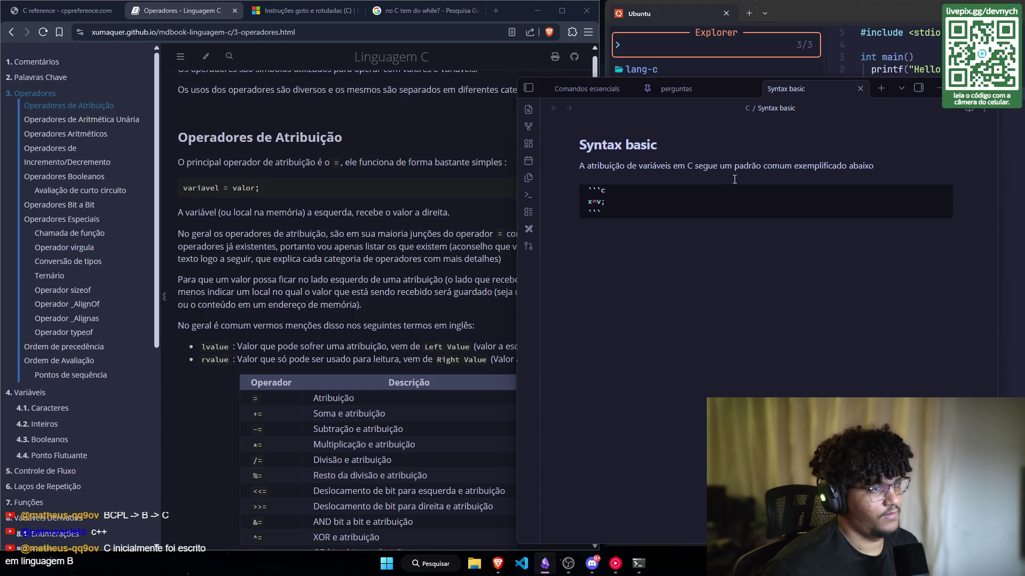
key("Down")
key("Down")
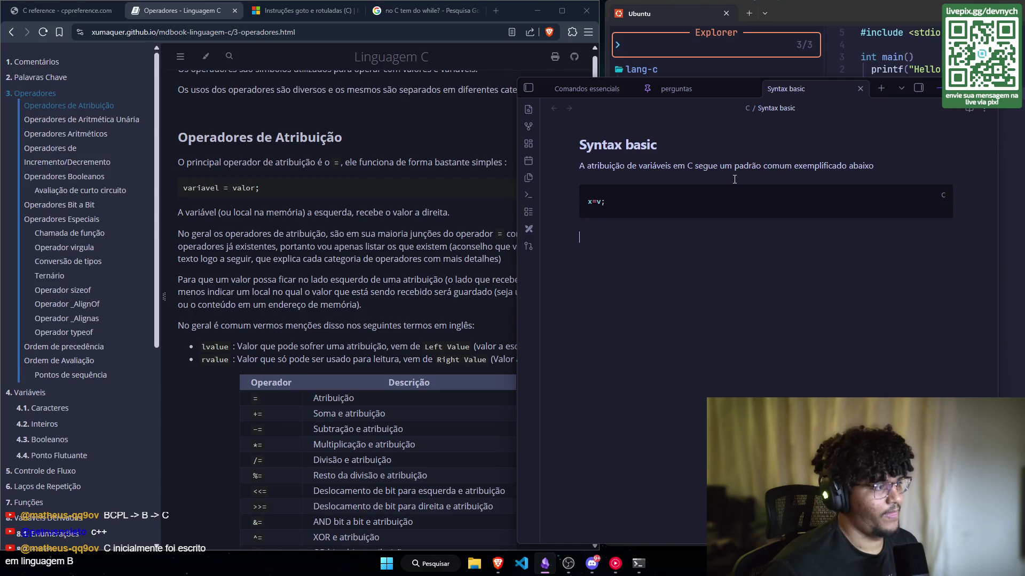
scroll(435, 206, "down", 1)
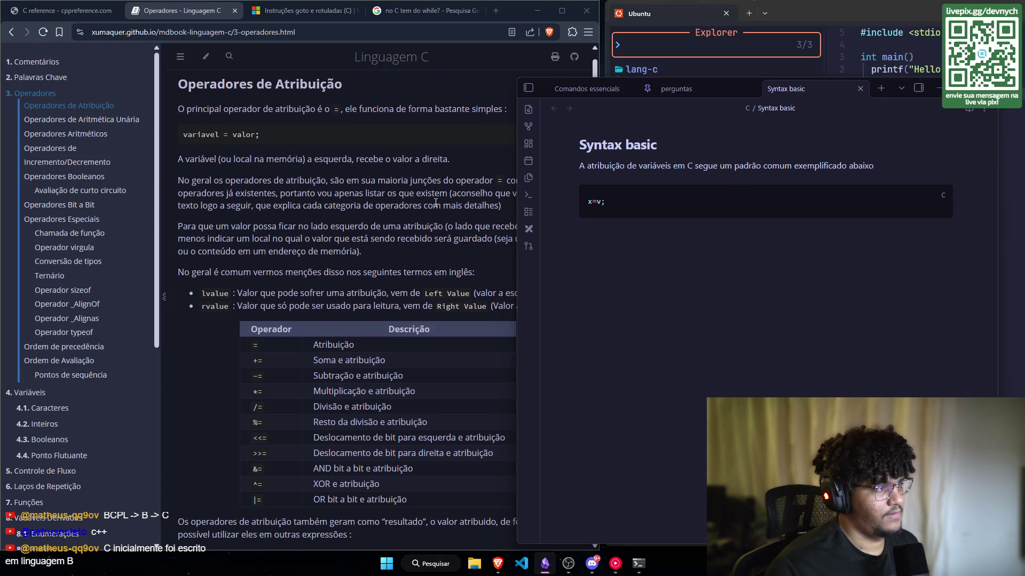
Step: Widen the mdBook view and scroll down to the assignment operators table and x = y = z = 20 example
scroll(436, 203, "down", 1)
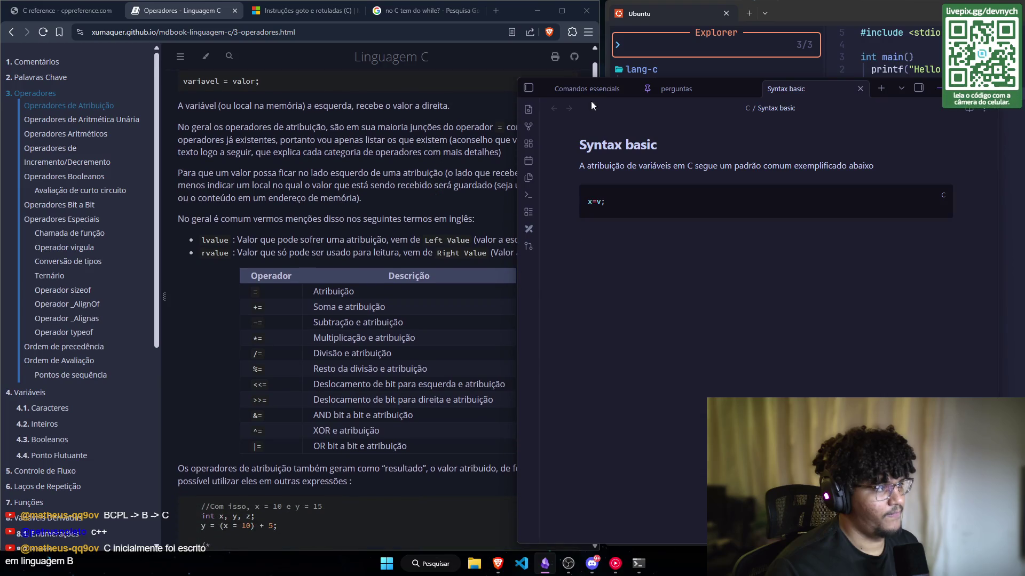
left_click_drag(516, 127, 576, 137)
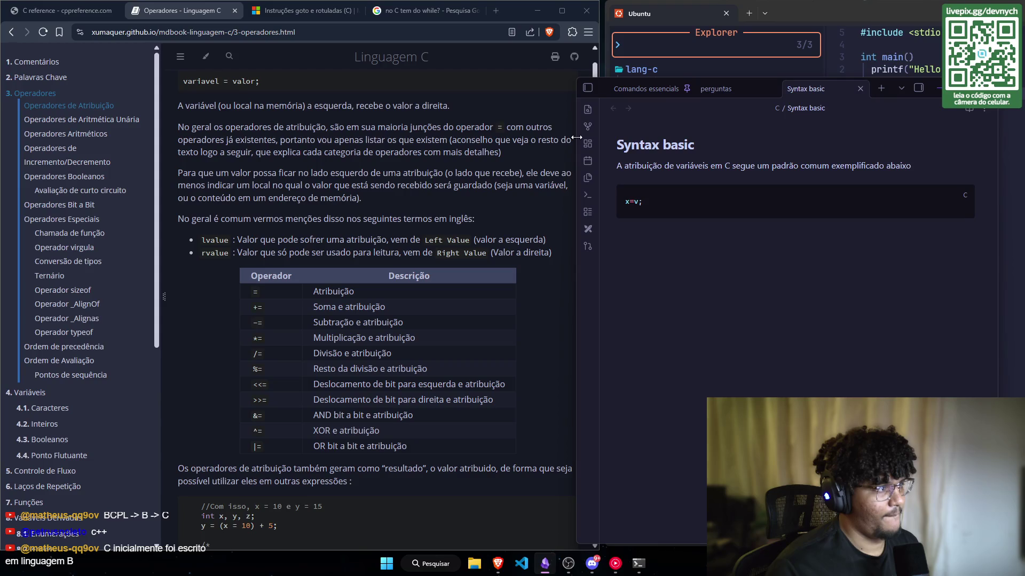
scroll(491, 169, "down", 1)
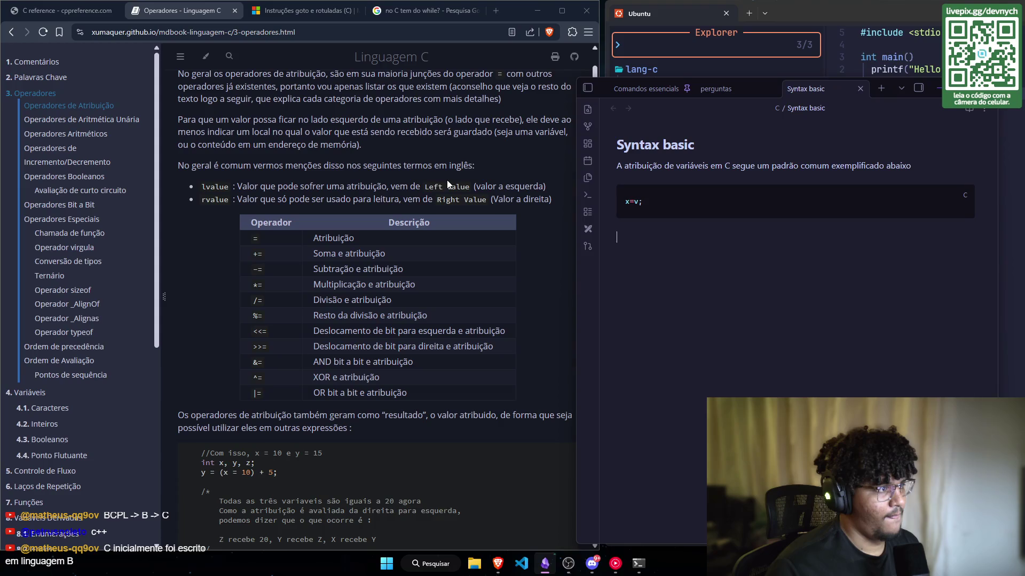
scroll(447, 180, "down", 1)
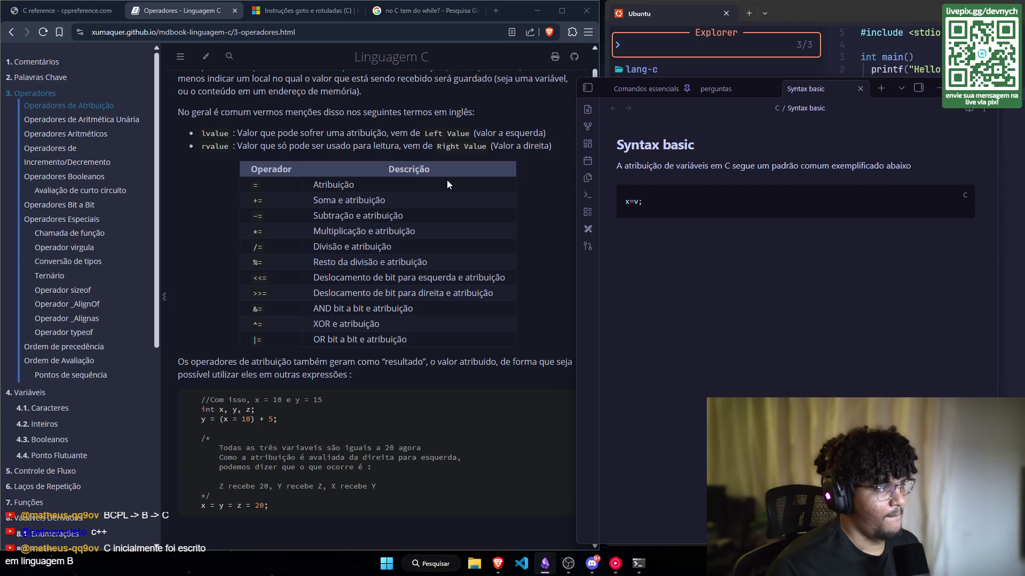
scroll(447, 184, "down", 1)
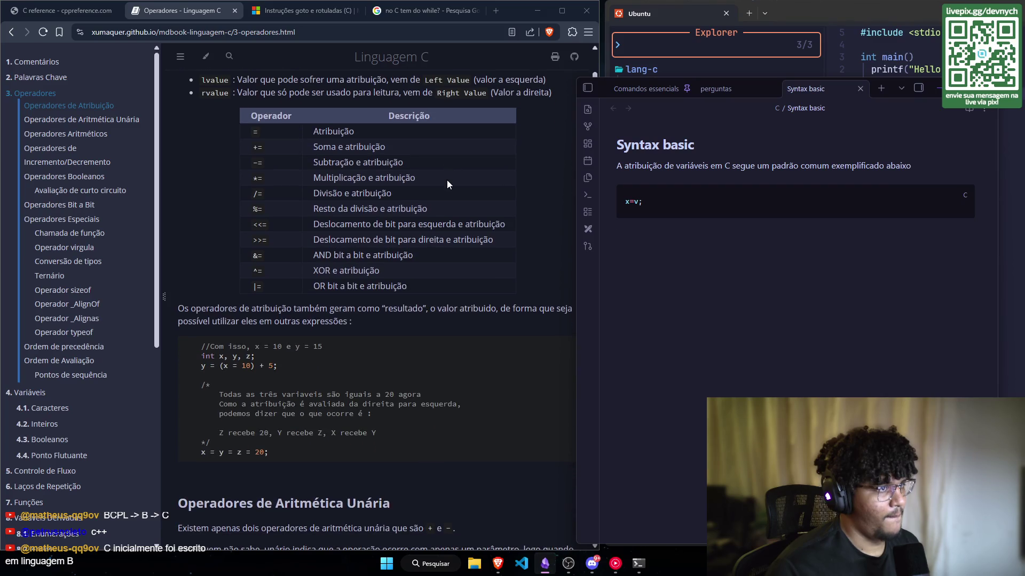
scroll(447, 181, "down", 1)
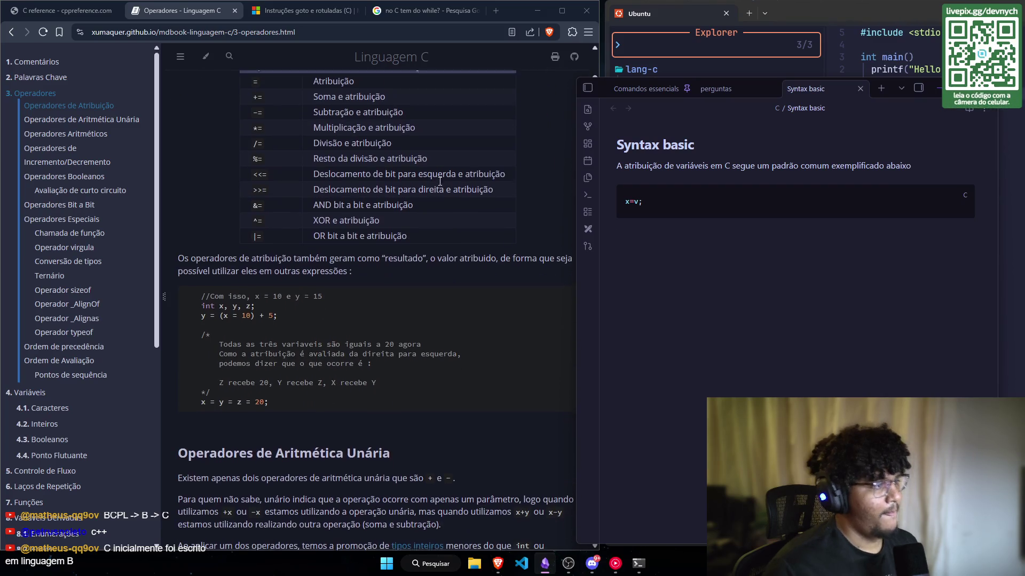
scroll(438, 179, "up", 2)
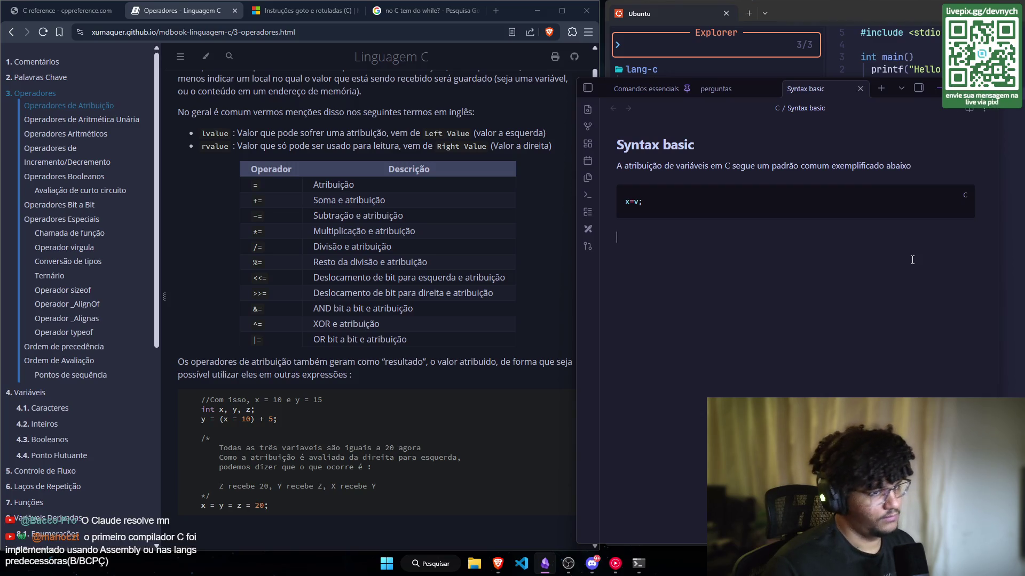
Step: Type 'nos operadores, além dos comuns tem algumas coisas a mais como por exemplo:' and copy the <<= to |= table rows
type("nos oper")
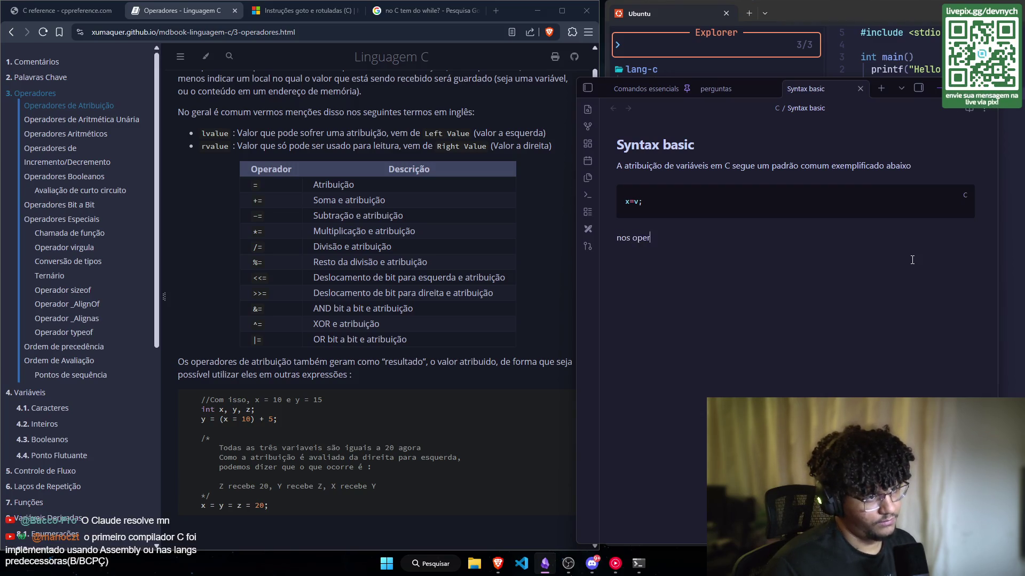
type("adores, a")
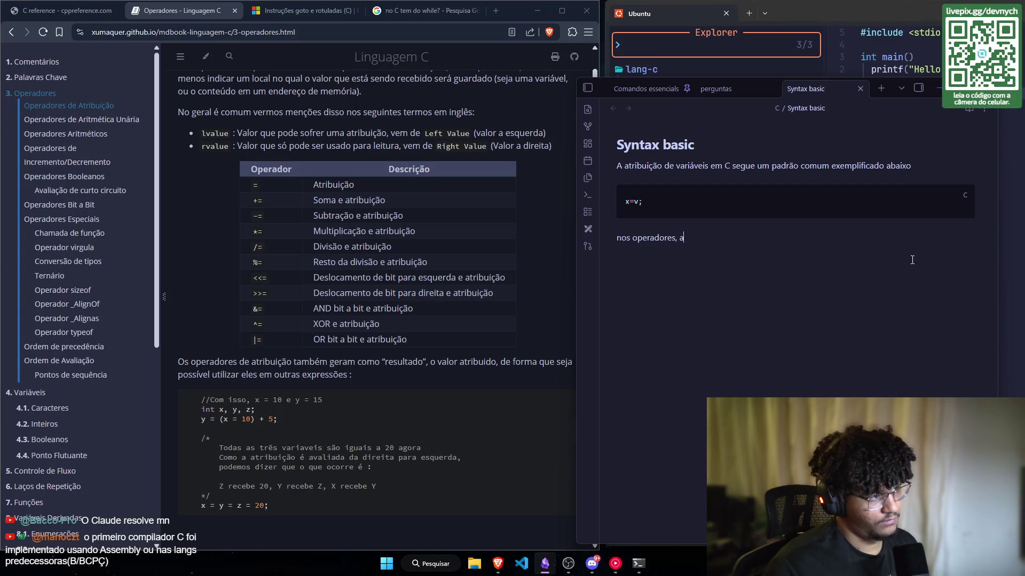
type("lém dos")
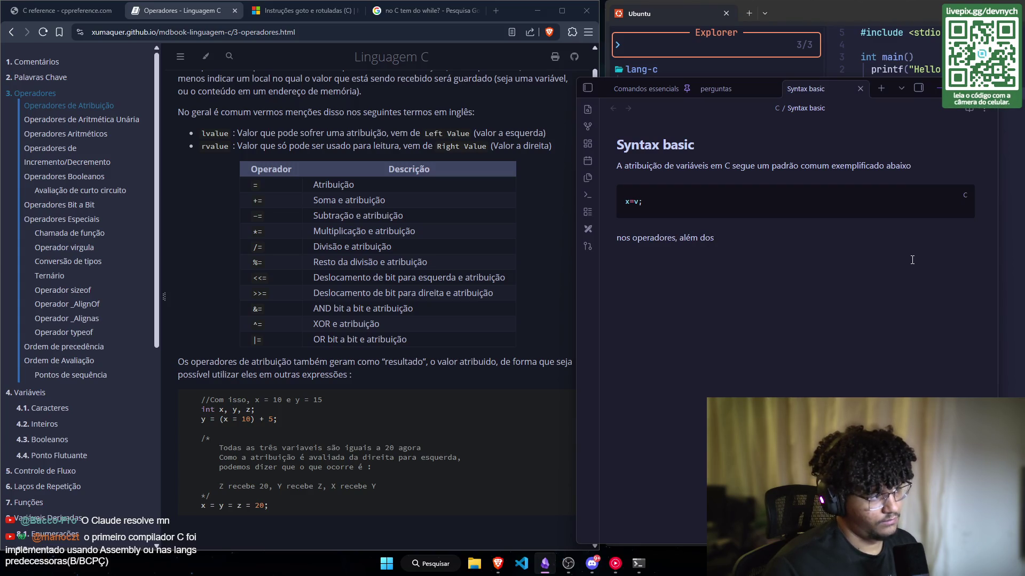
type(" comuns")
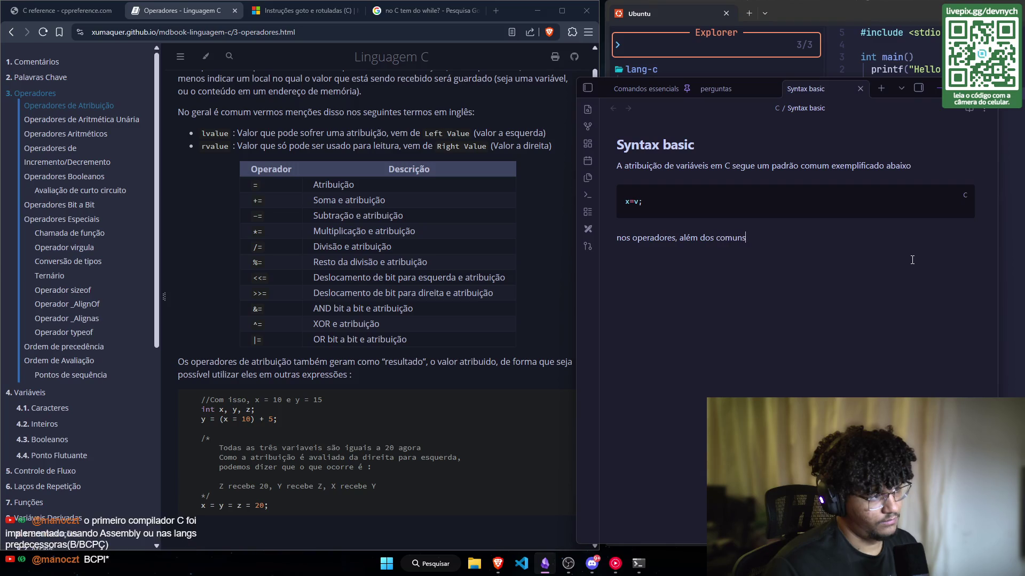
type(" tem algu")
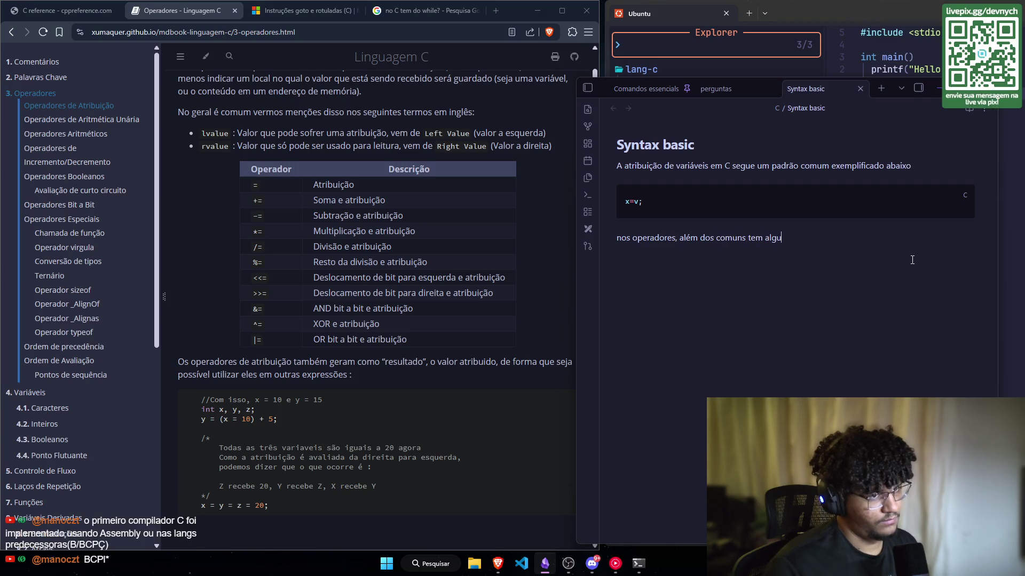
type("mas coisa")
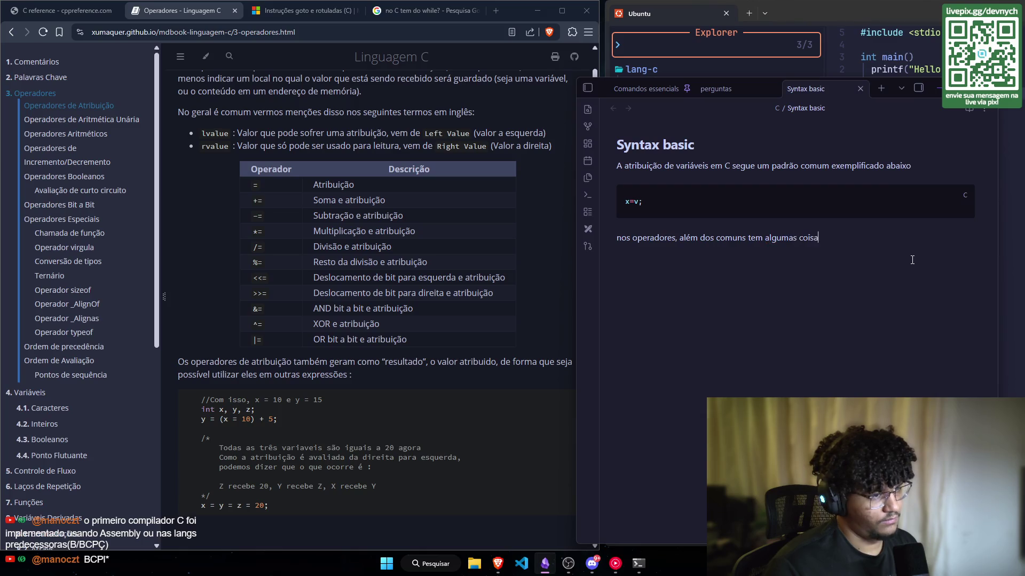
type("s a m")
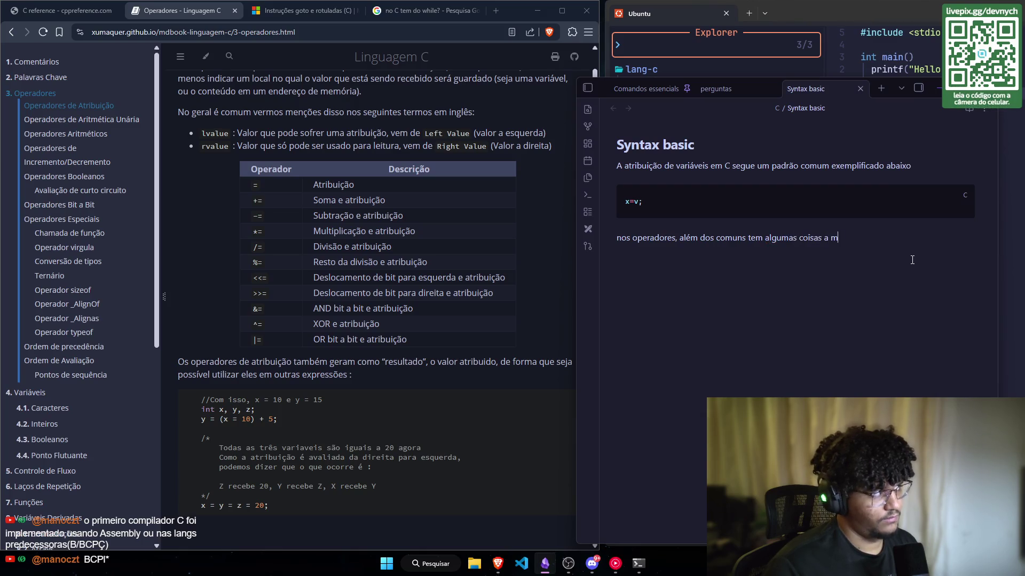
type("ais como por exemplo:")
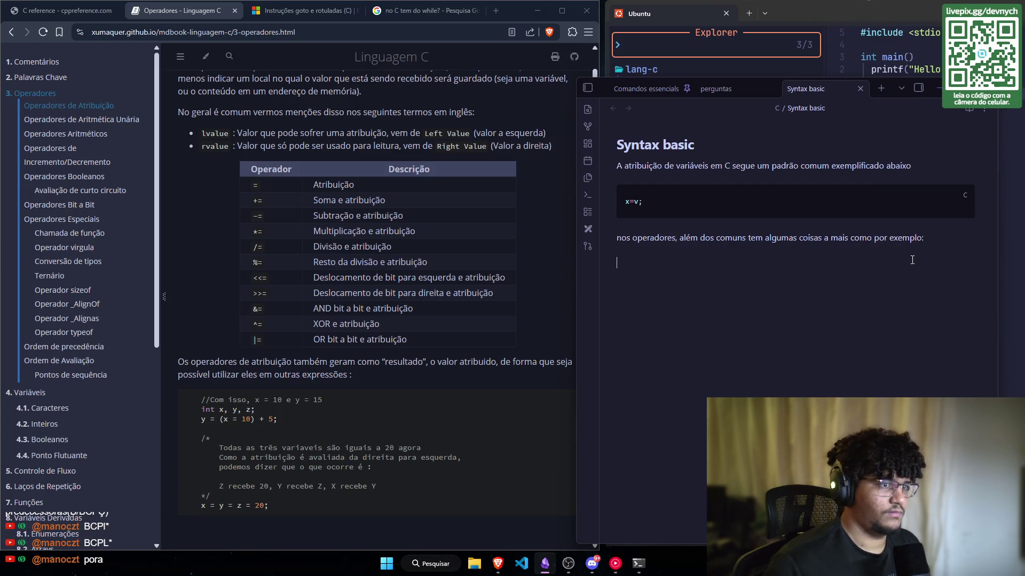
mouse_move(408, 340)
left_mouse_down()
mouse_move(238, 277)
mouse_move(254, 281)
left_mouse_up()
key("ctrl+c")
left_click(802, 297)
type("```")
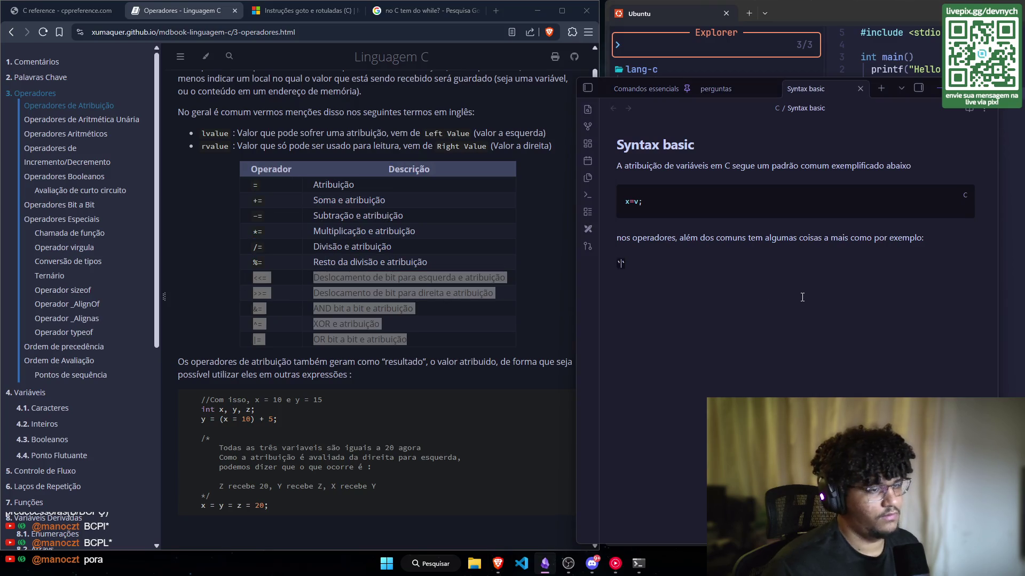
key("BackSpace")
key("BackSpace")
key("BackSpace")
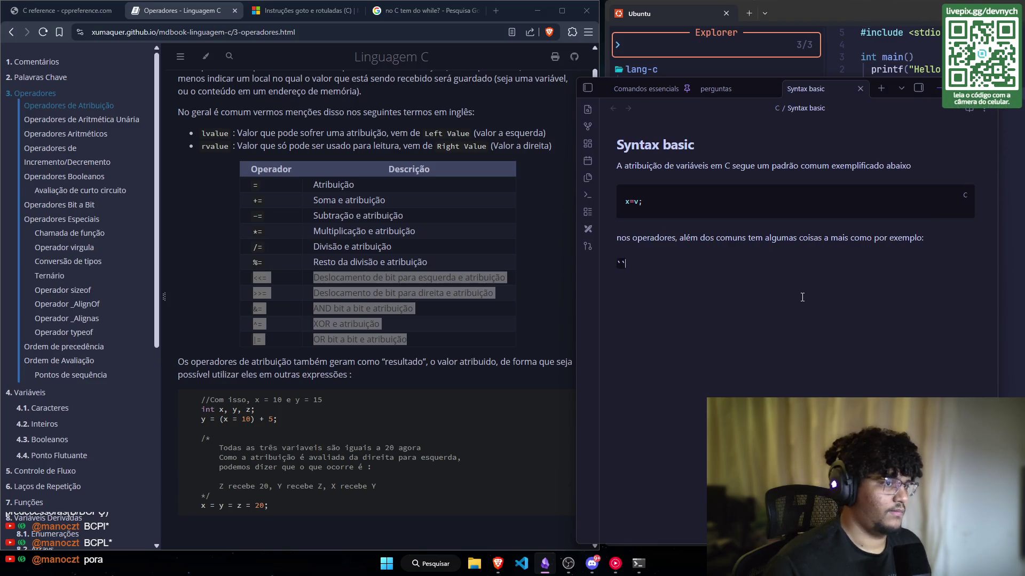
Step: Paste the <<=, >>=, &=, ^=, |= rows as a table headed Operador and Descrição
key("ctrl+v")
key("Up")
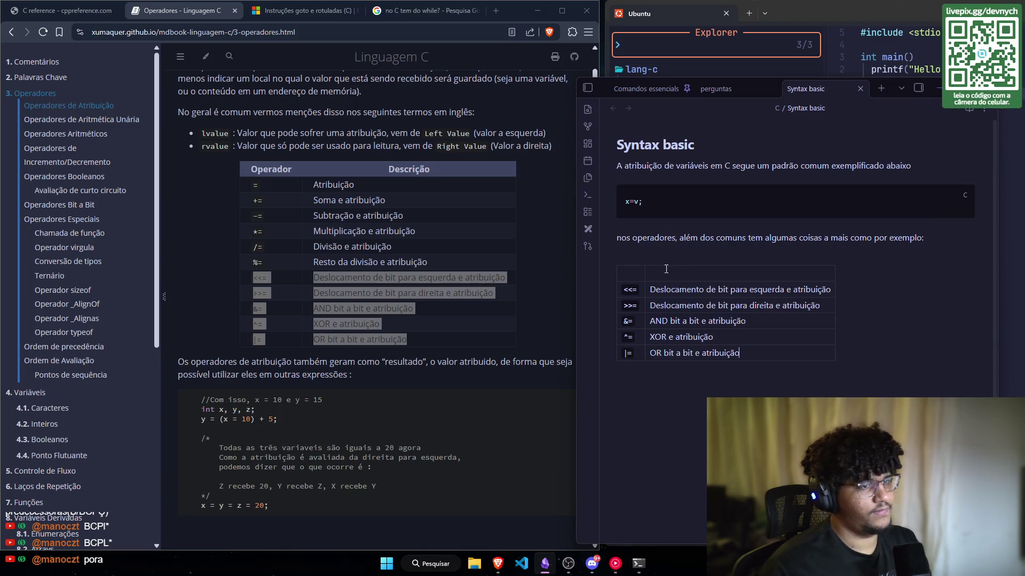
type("Operad")
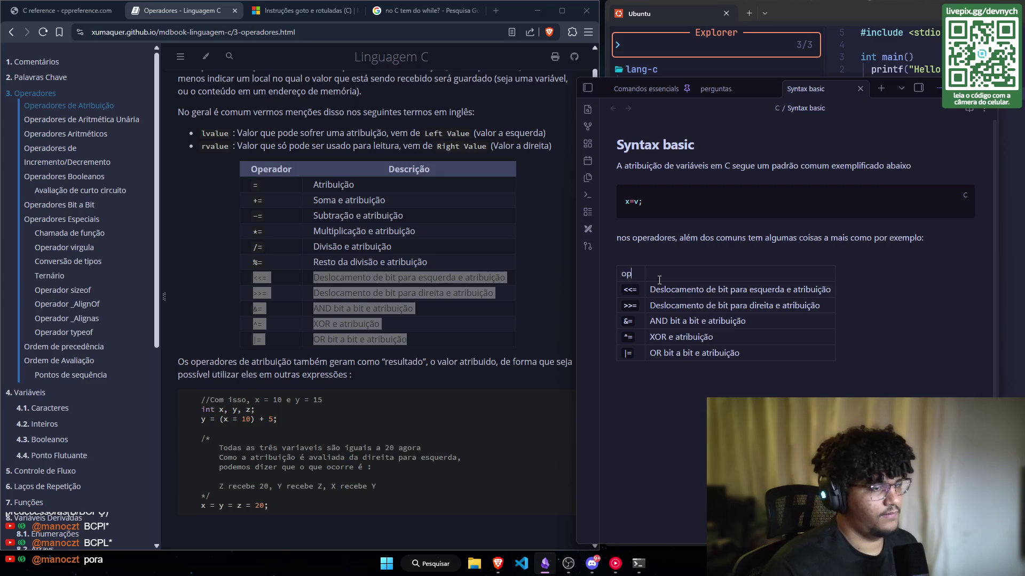
type("or")
key("Tab")
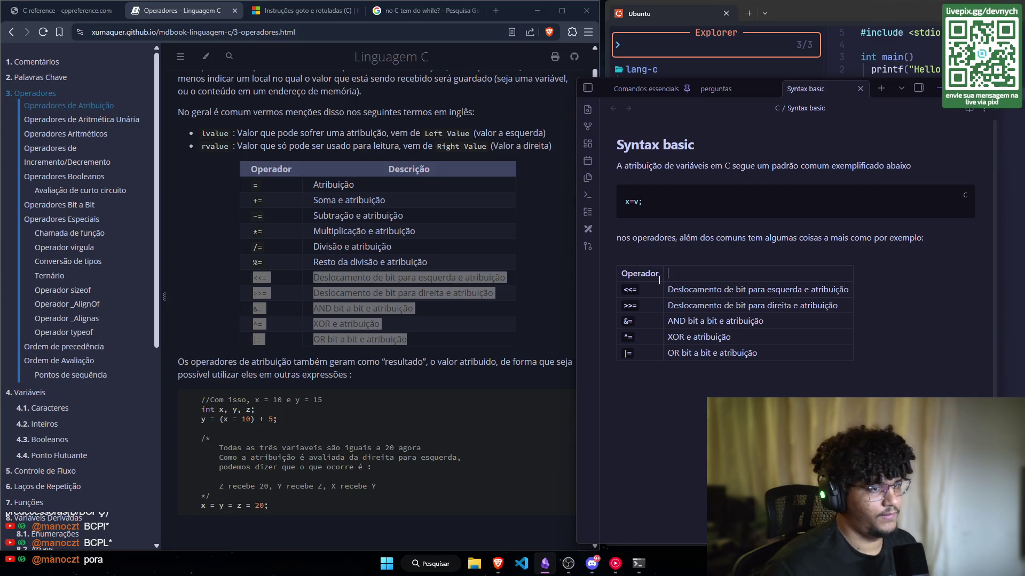
type("Descrição")
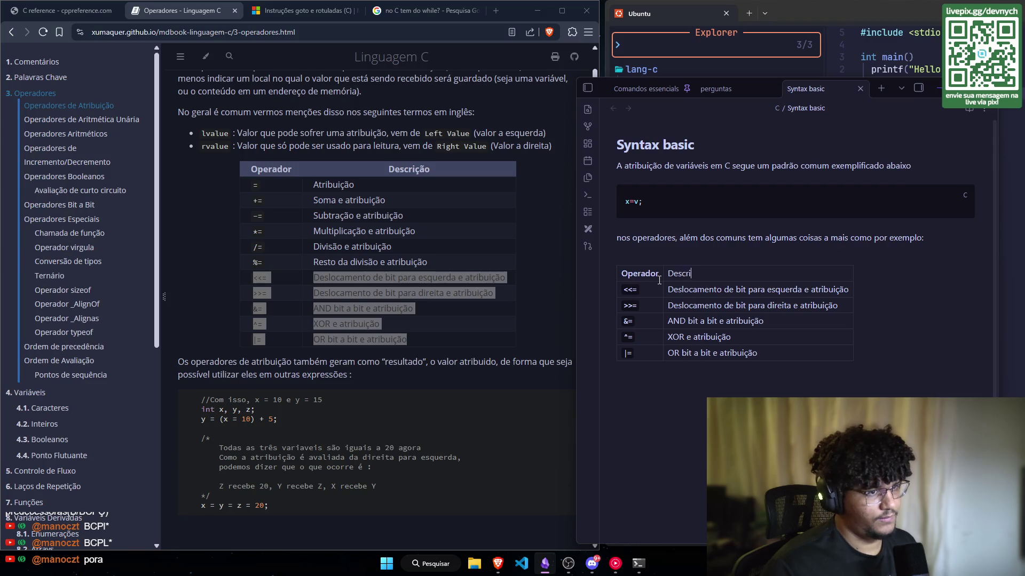
key("Return")
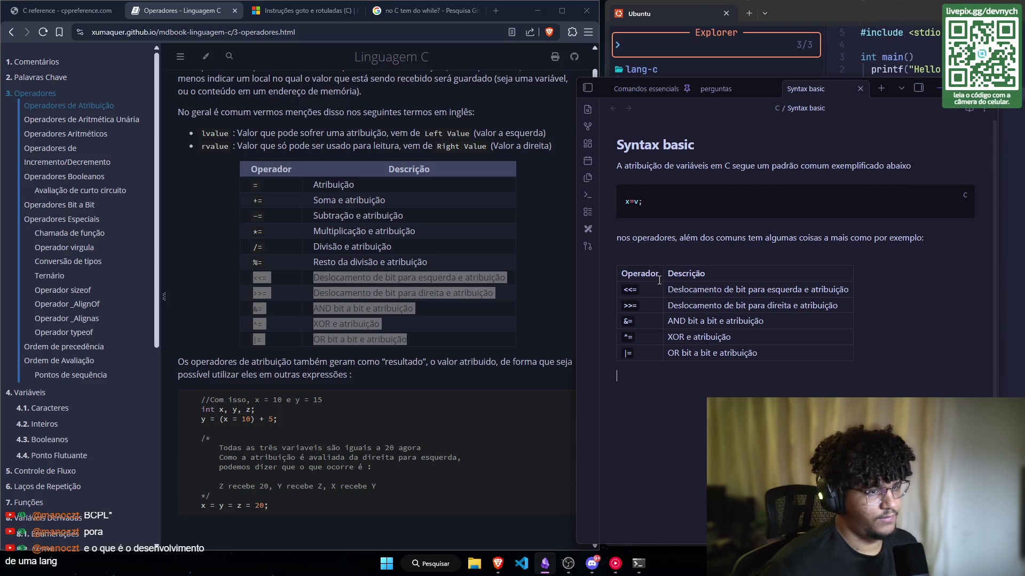
scroll(714, 244, "down", 2)
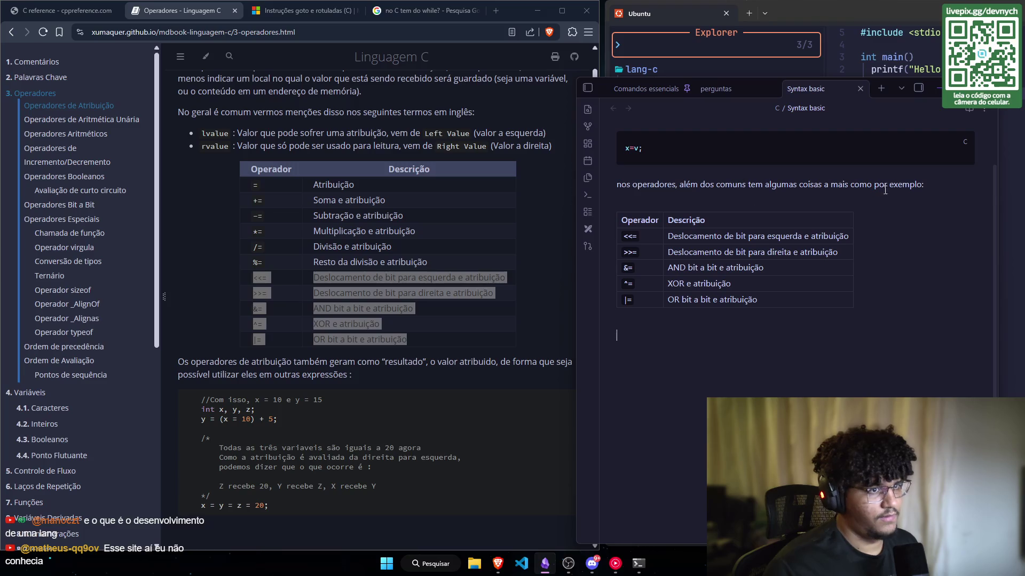
key("Left")
key("Left")
key("Left")
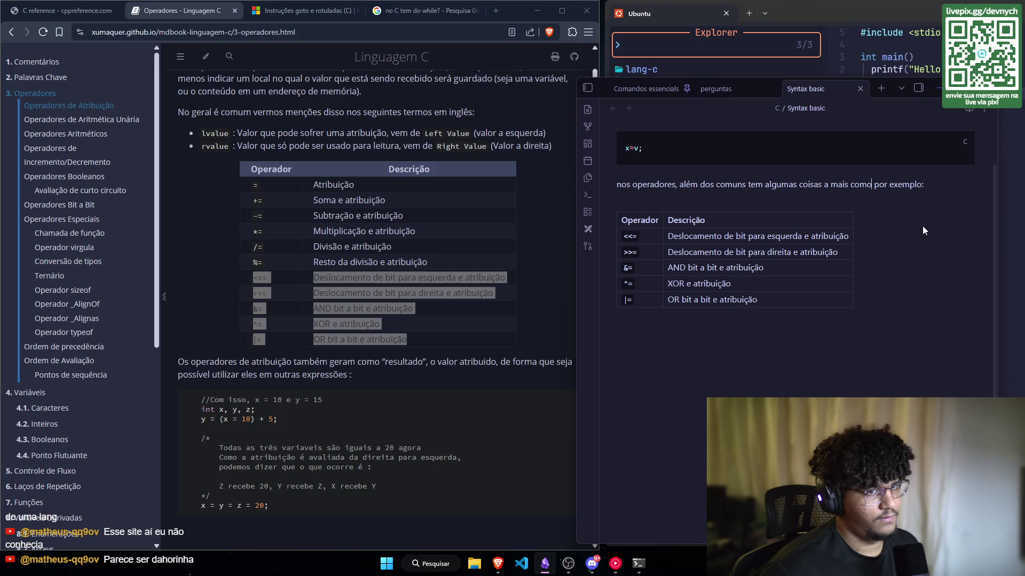
key("Down")
key("Down")
key("Down")
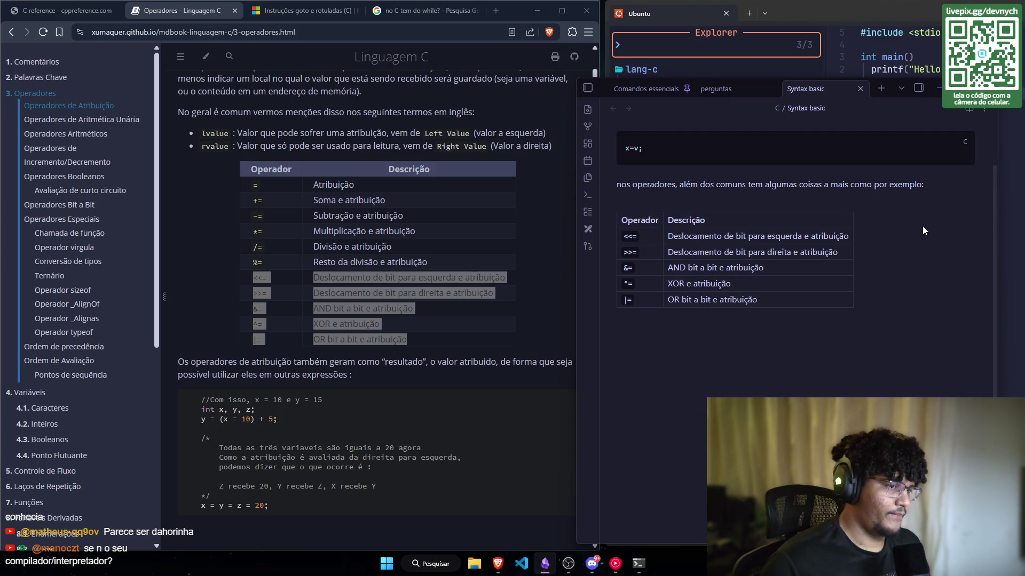
type("``")
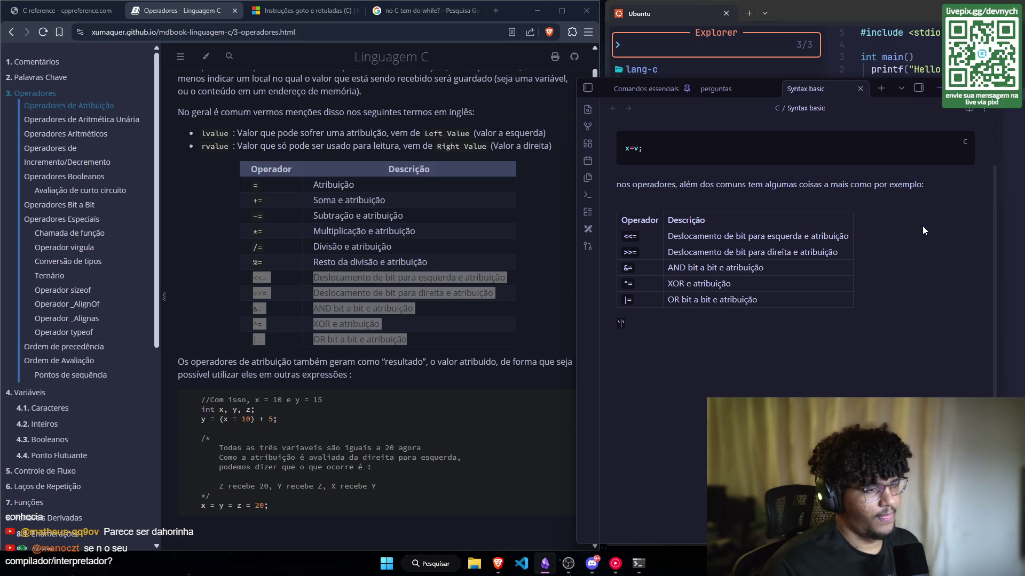
Step: Add the italic bullet '*Esses operadores são usados com e em quais ocasiões?*' below the table
key("BackSpace")
key("BackSpace")
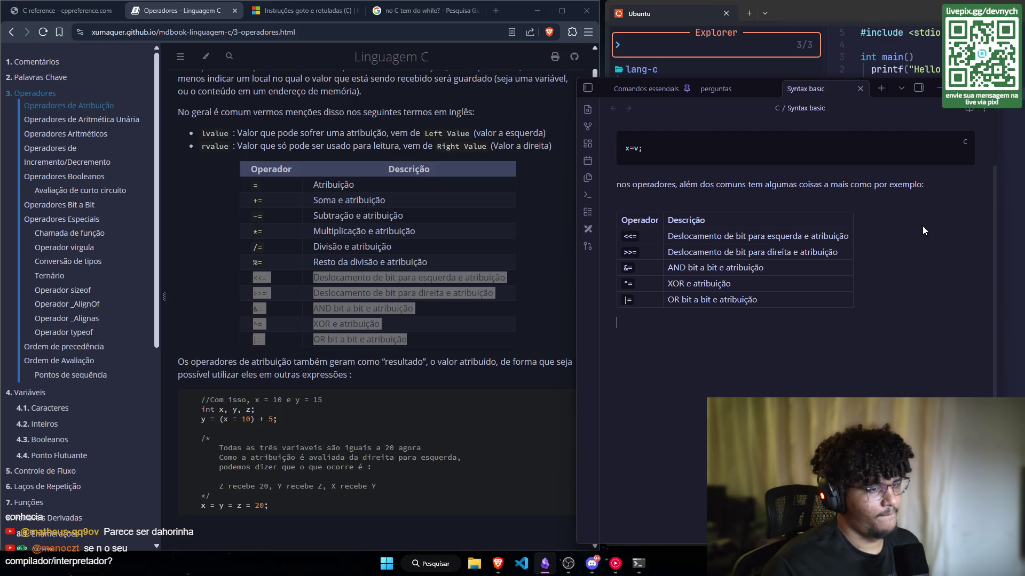
type("*")
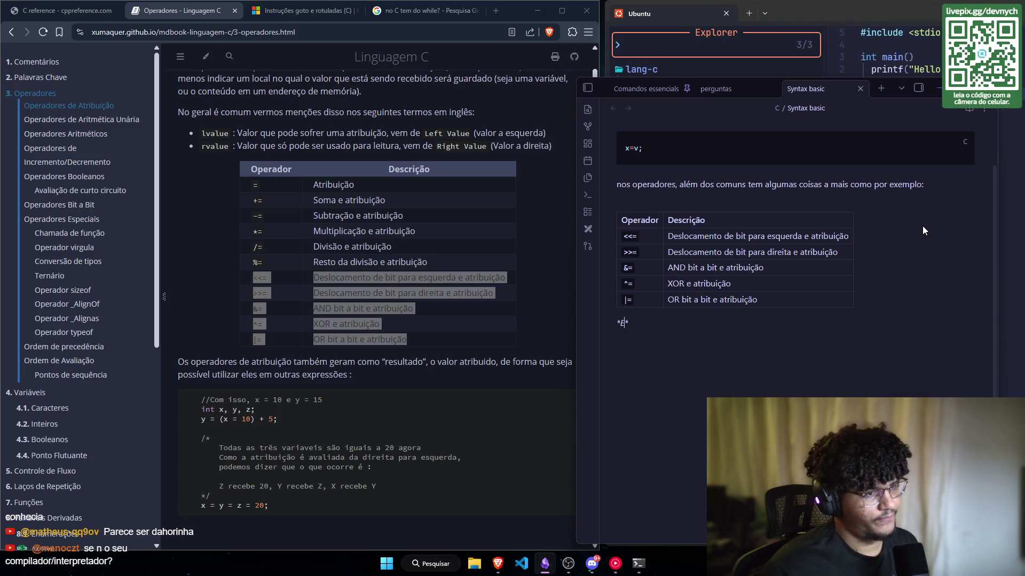
type("Essas coisas s")
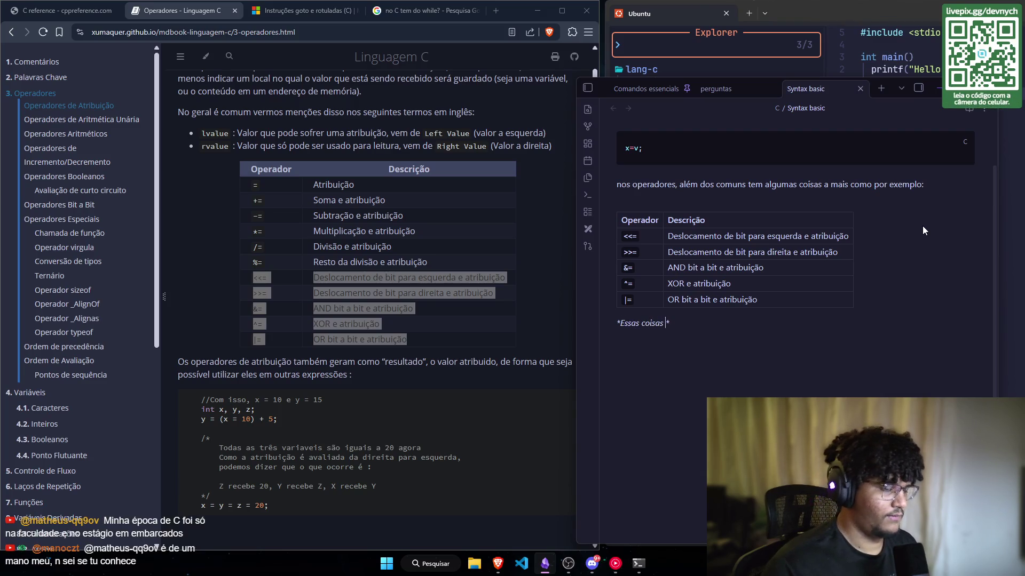
type("ão")
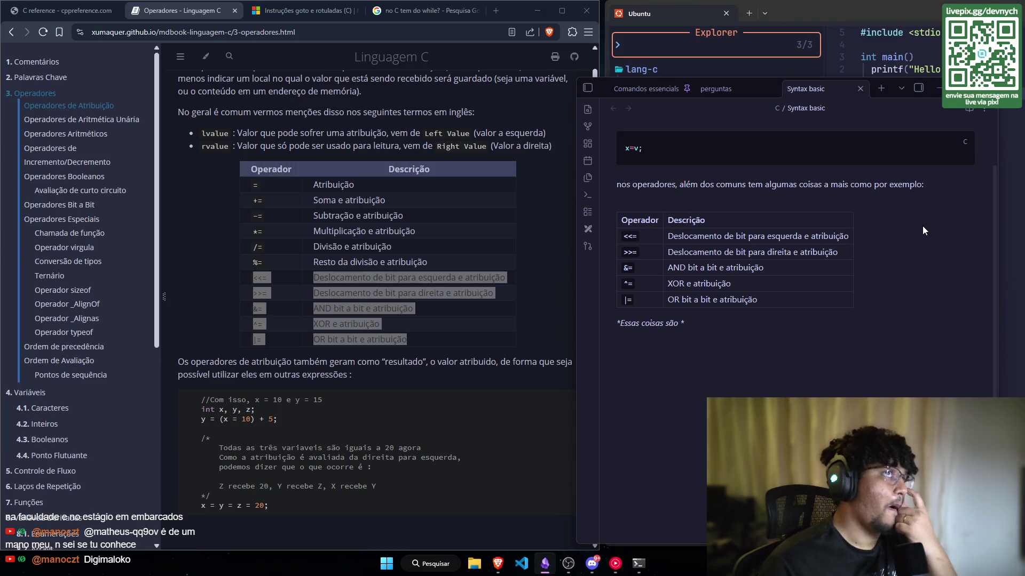
key("ctrl+shift+Left")
key("ctrl+shift+Left")
key("ctrl+shift+Left")
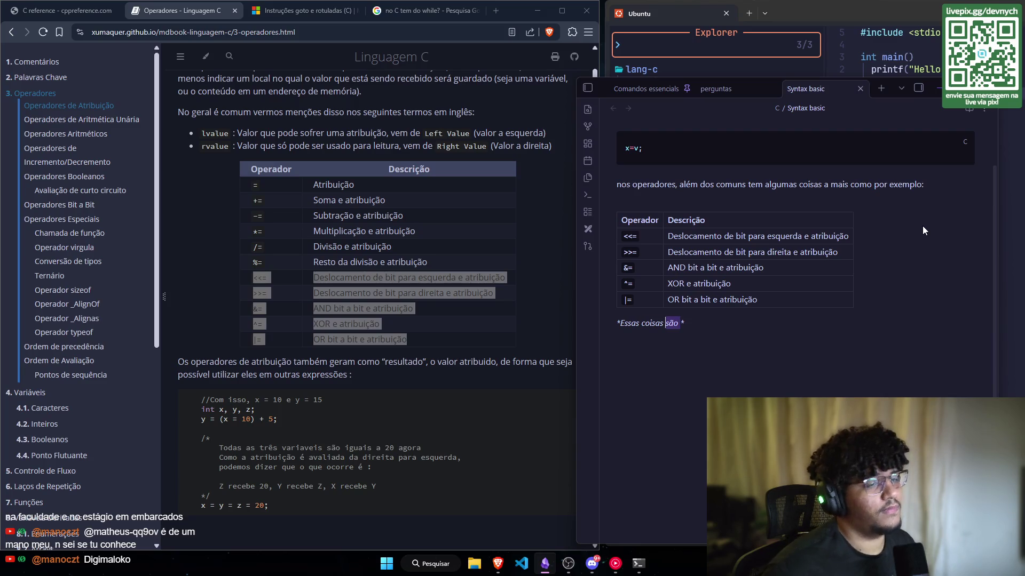
type("Esses operado")
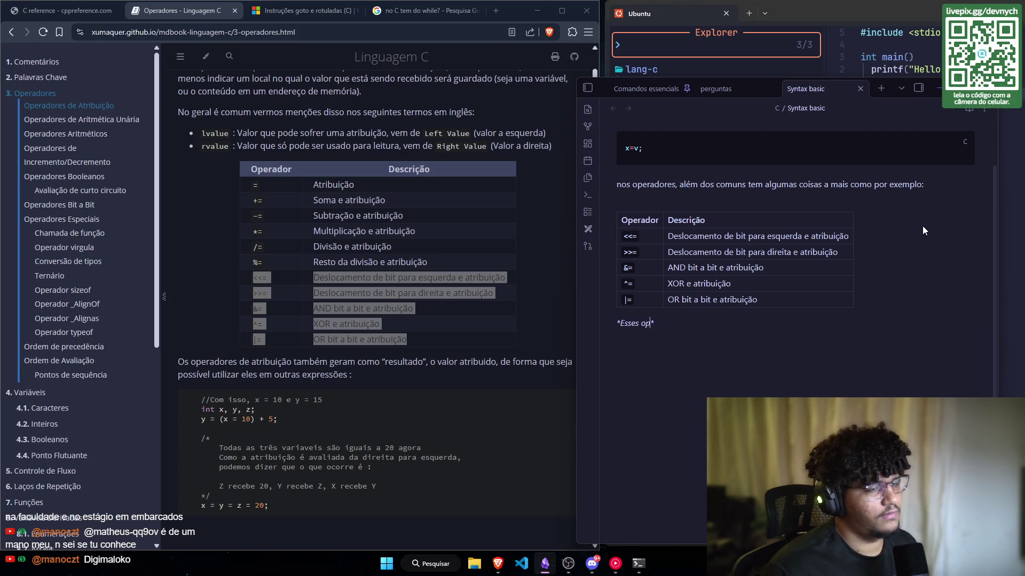
type("res são")
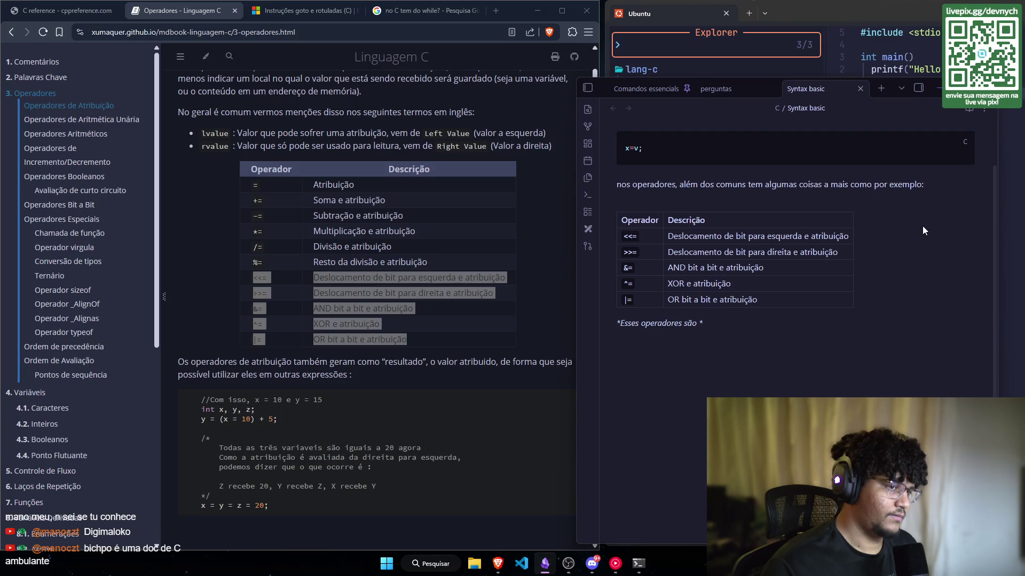
type("usados")
type(" com e em ")
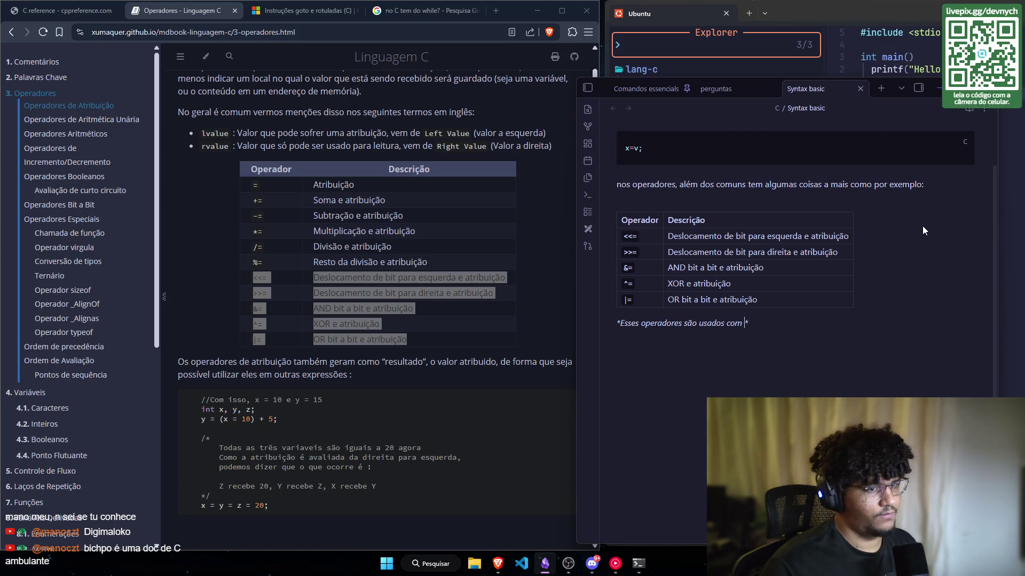
type("quais ocasi")
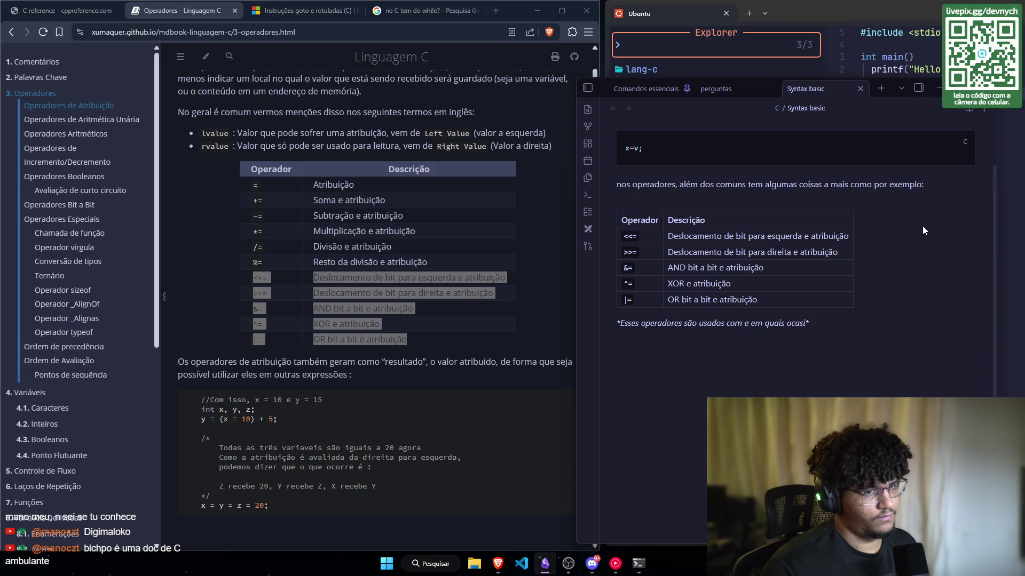
type("ões?")
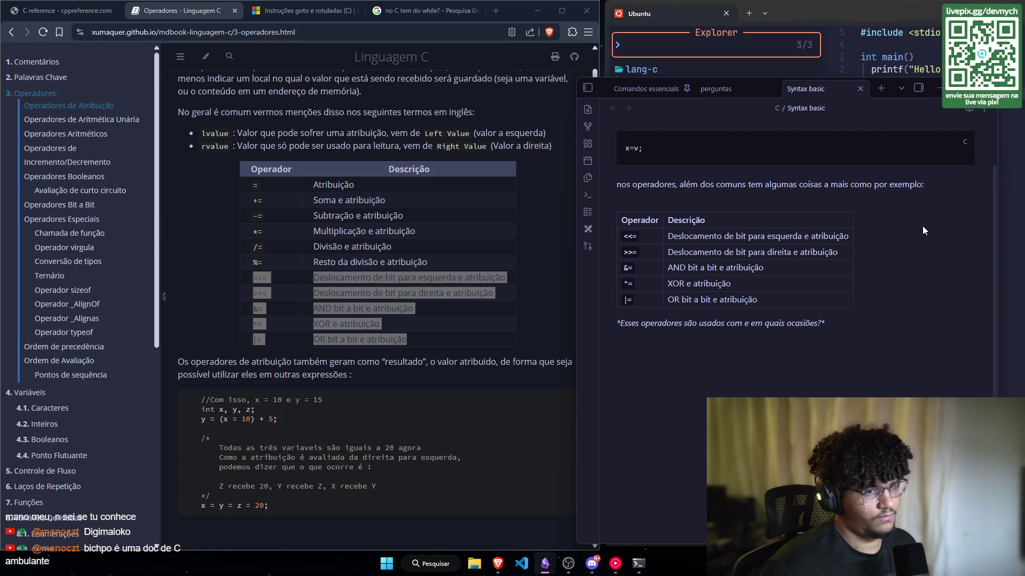
key("Return")
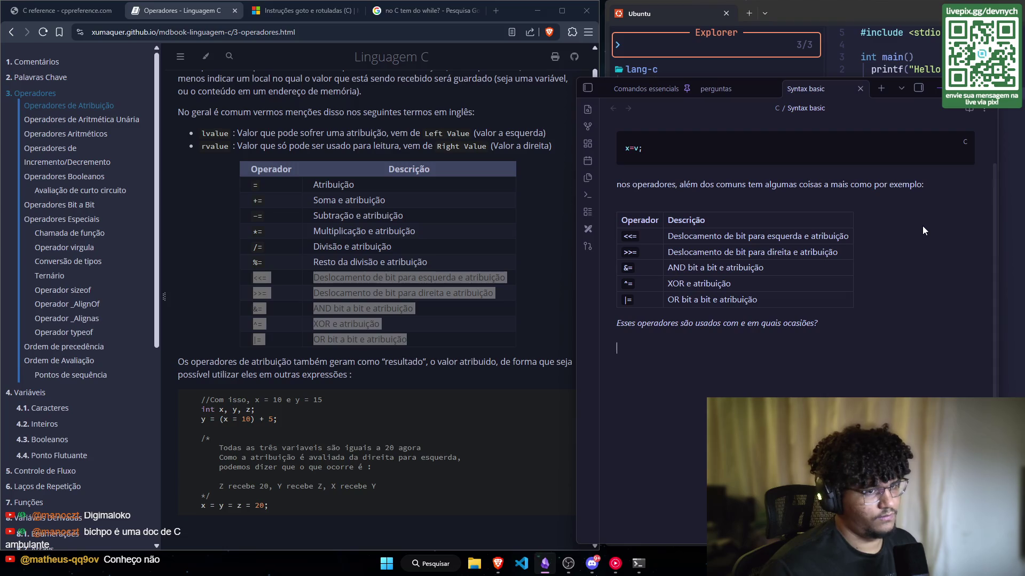
key("Up")
key("ctrl+Left")
key("ctrl+Left")
key("ctrl+Left")
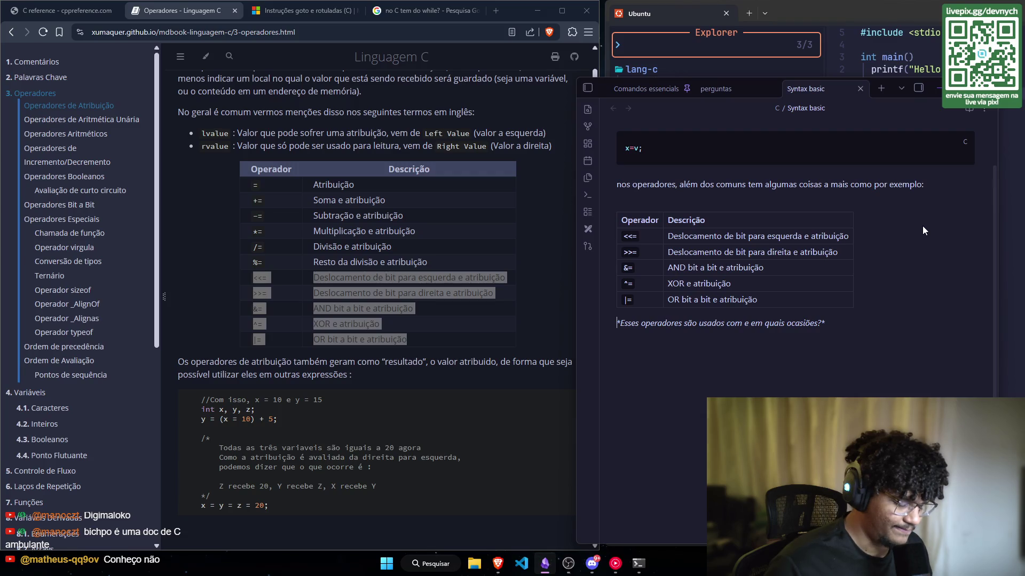
type("-")
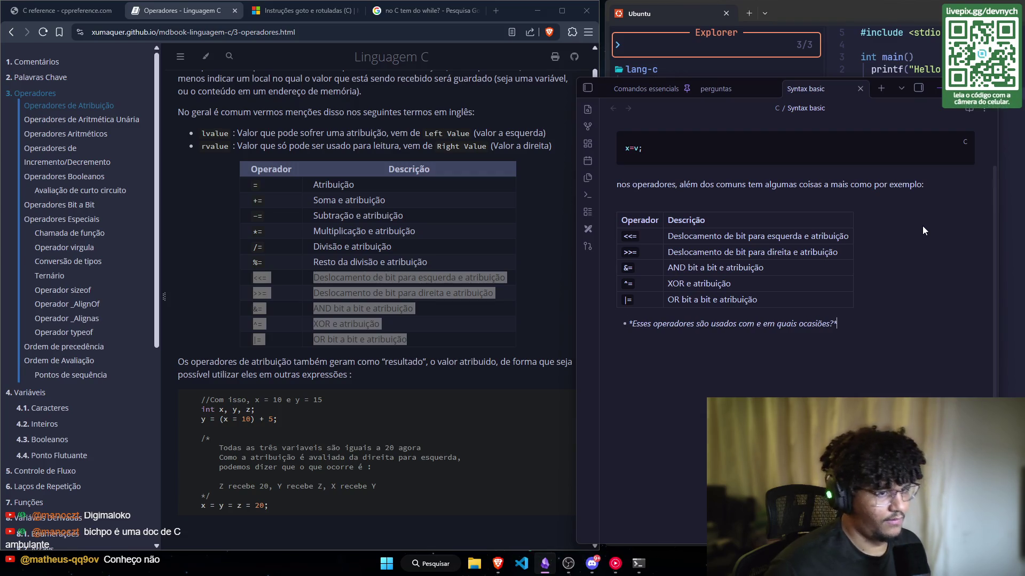
key("Return")
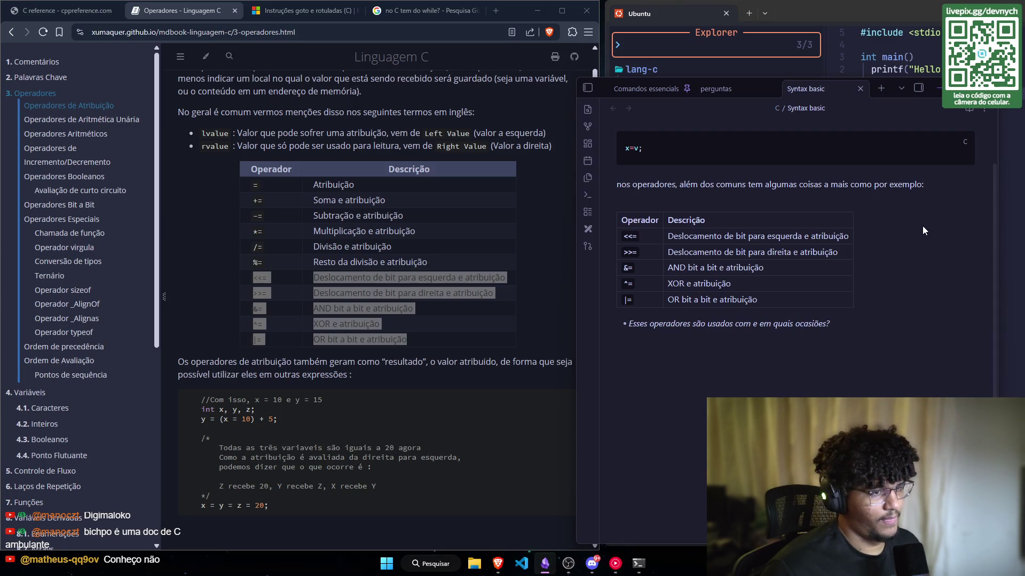
scroll(922, 225, "down", 1)
Step: Deselect the highlighted table rows in the mdBook and read down into Operadores de Aritmética Unária
scroll(433, 329, "down", 2)
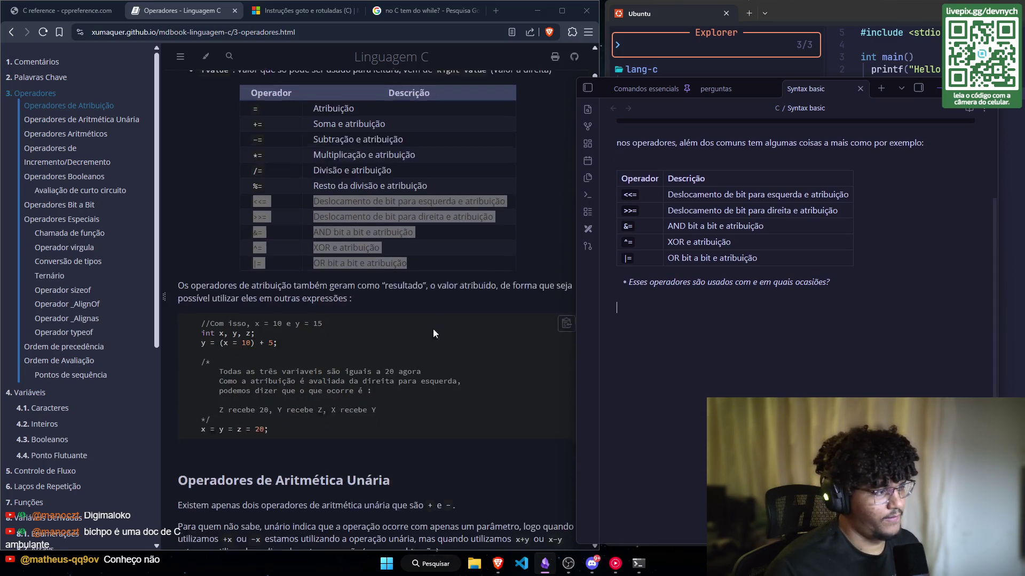
scroll(433, 328, "down", 3)
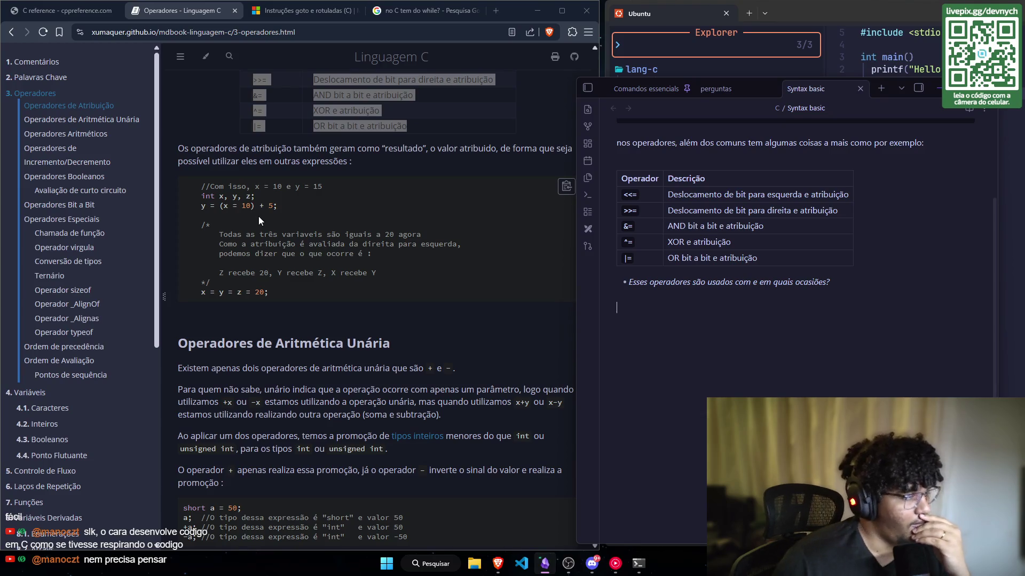
scroll(334, 264, "up", 3)
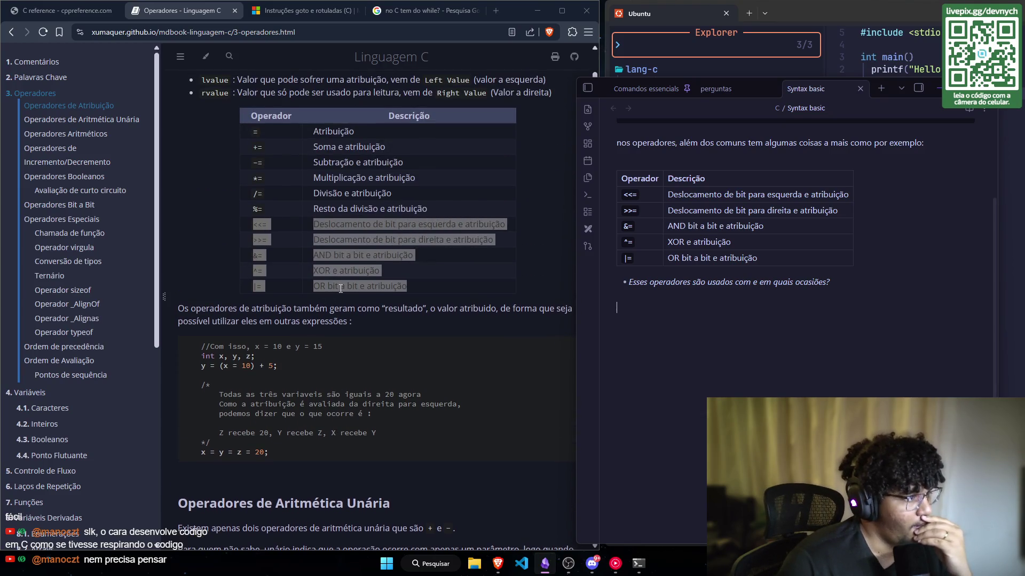
left_click(341, 288)
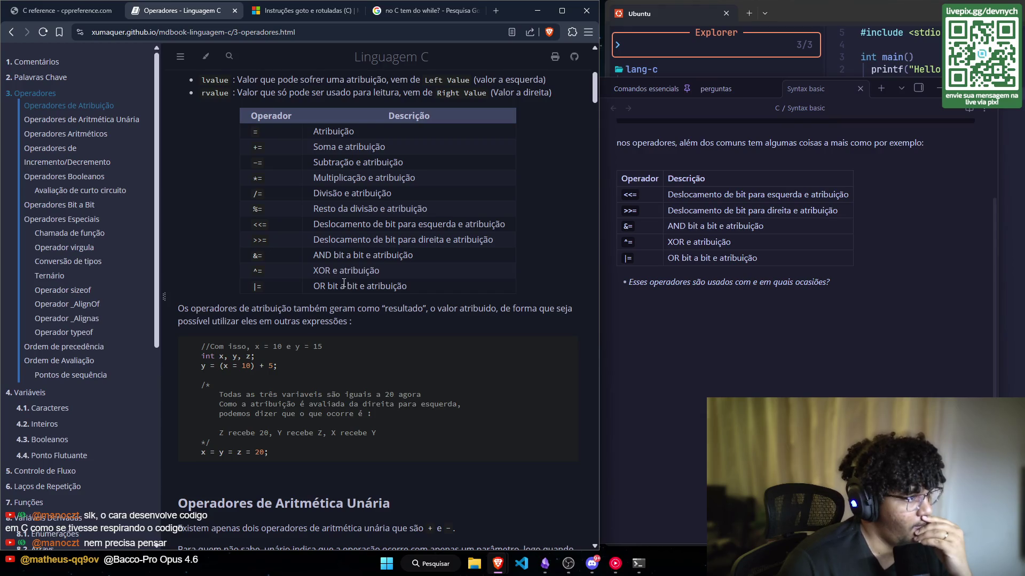
scroll(344, 284, "down", 2)
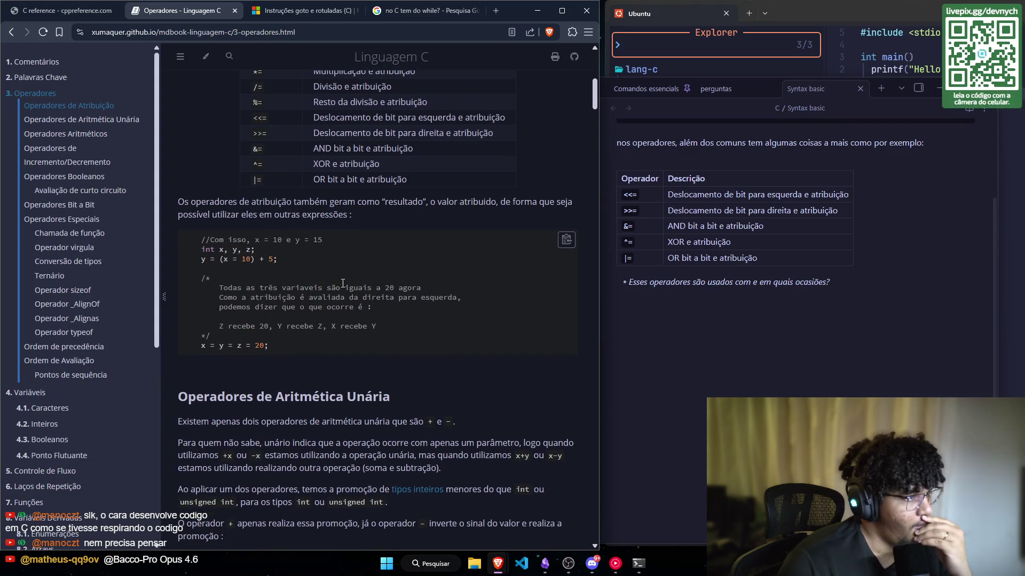
scroll(342, 281, "down", 1)
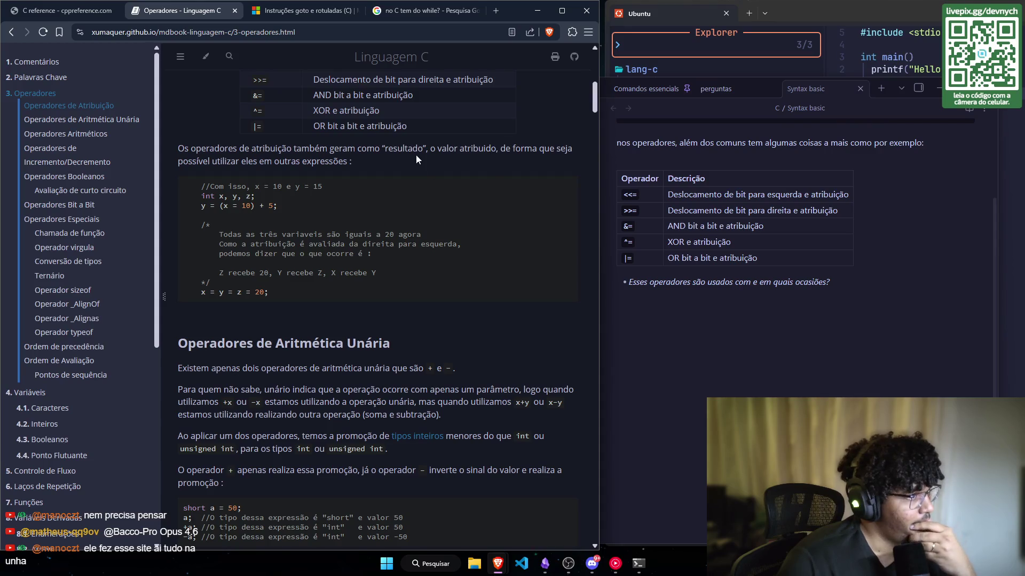
scroll(489, 173, "down", 1)
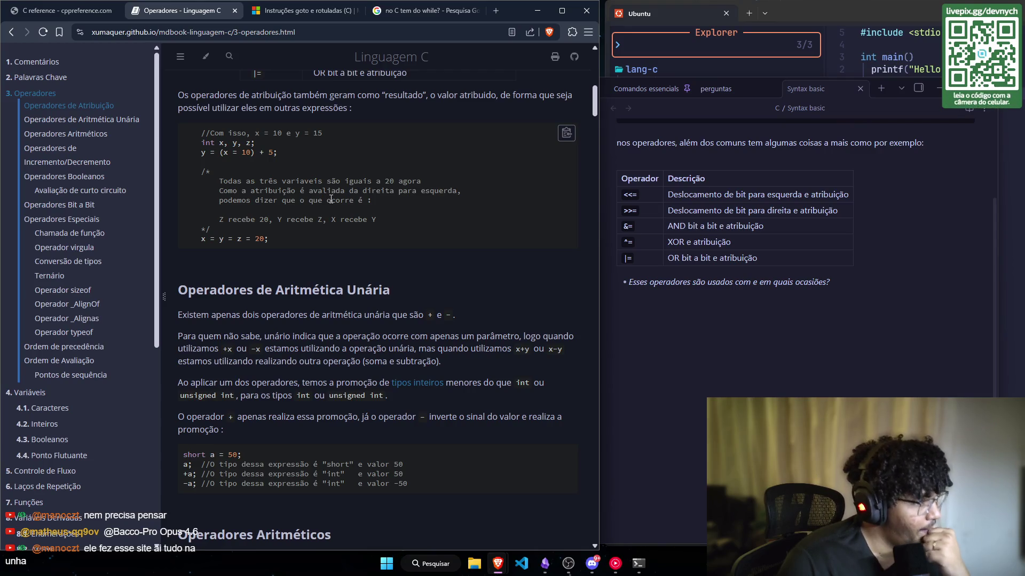
left_click(771, 319)
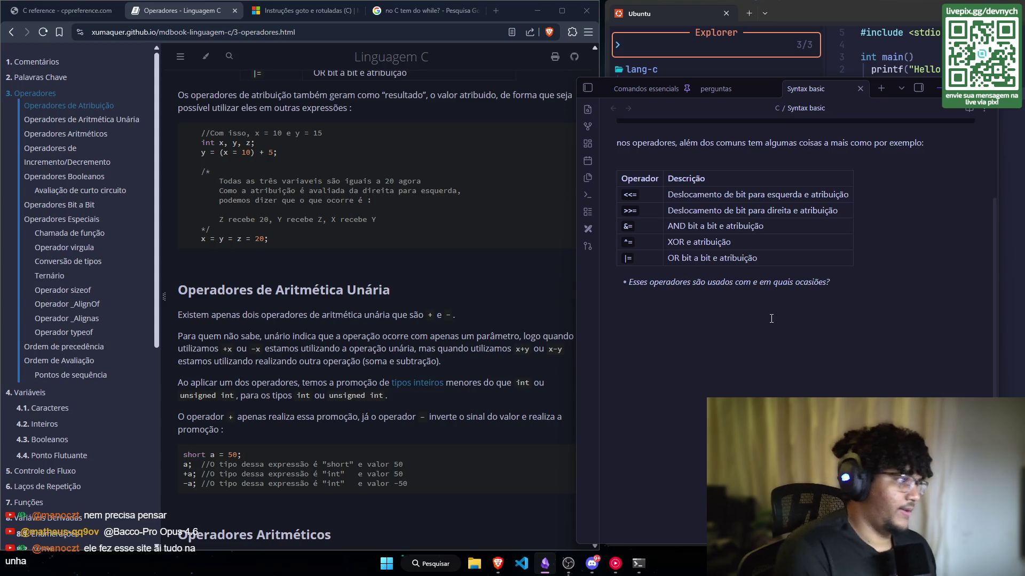
Step: Bring up the mdBook's unary arithmetic section and start the note line 'Operadores de aritimética U'
scroll(337, 149, "down", 2)
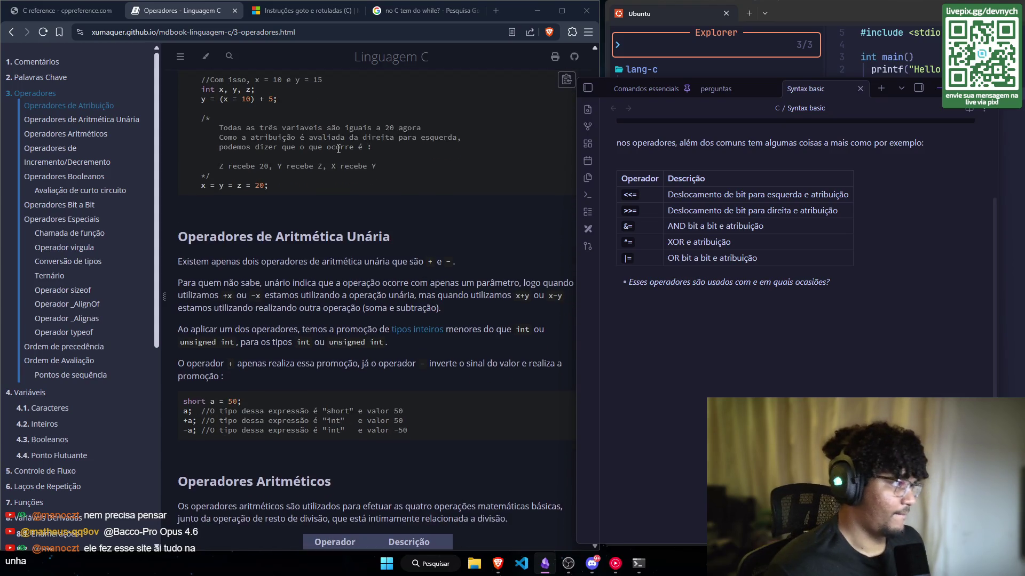
scroll(327, 157, "up", 1)
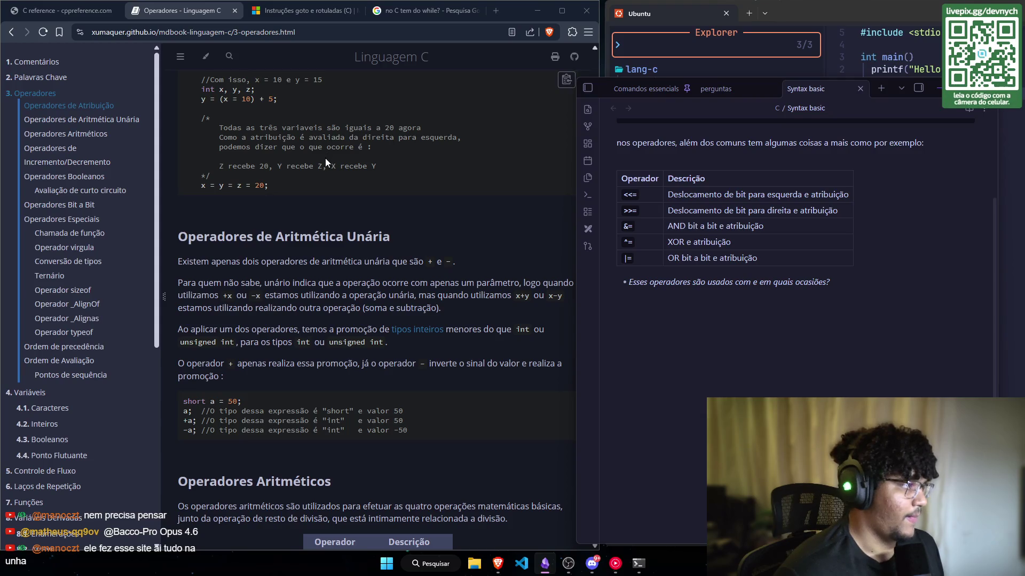
scroll(325, 158, "down", 2)
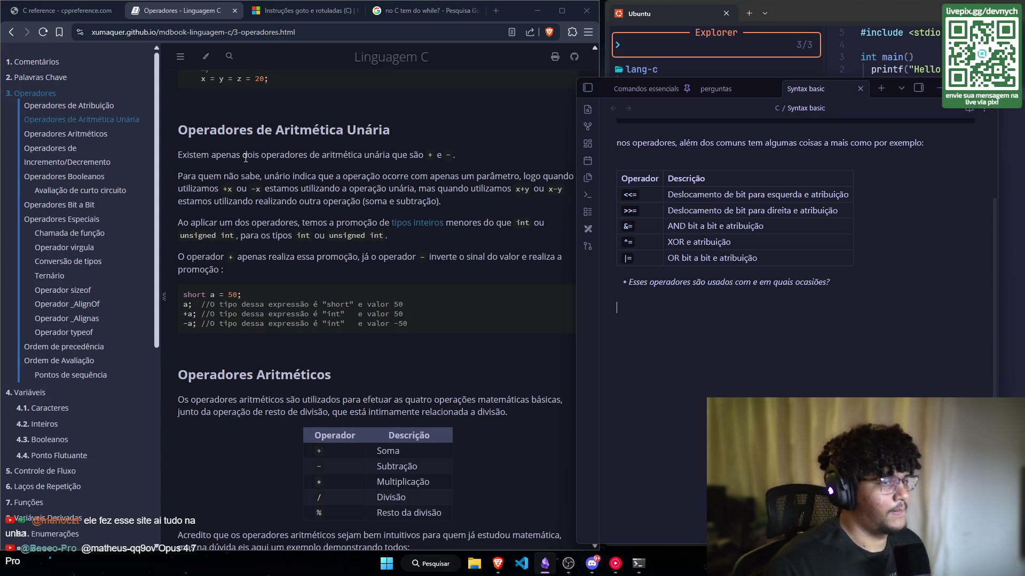
type("O")
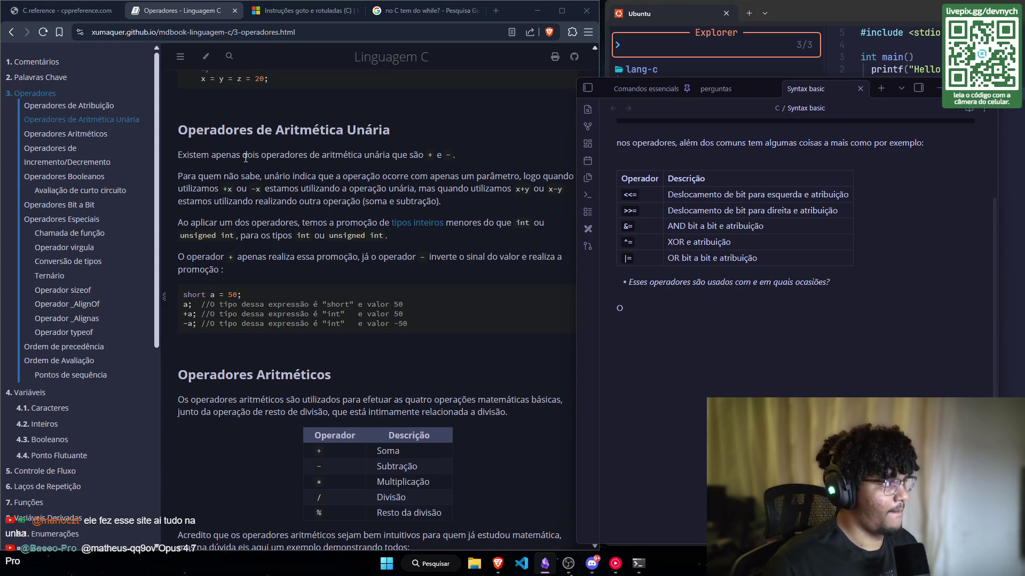
type("perad")
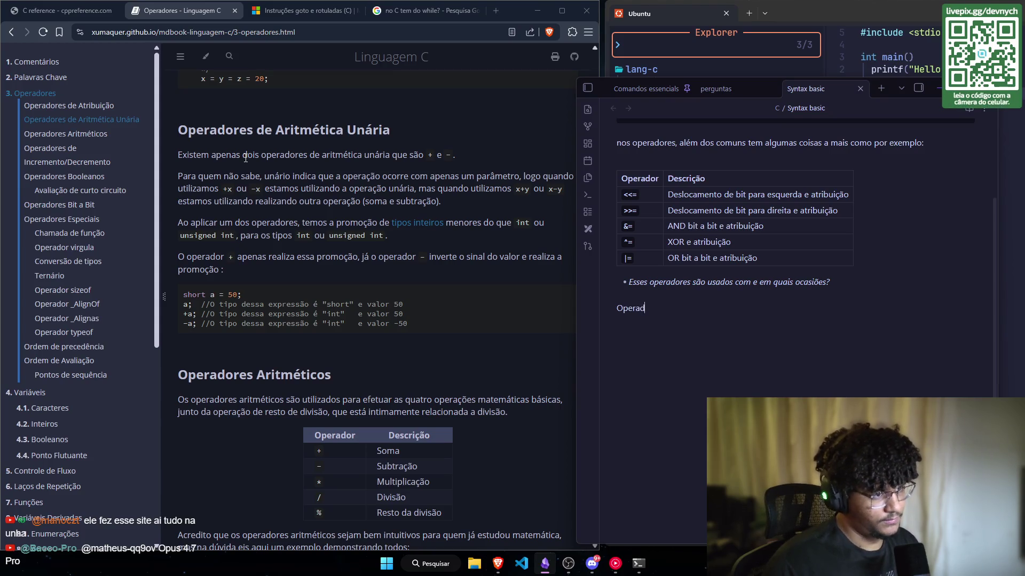
type("ores de aré")
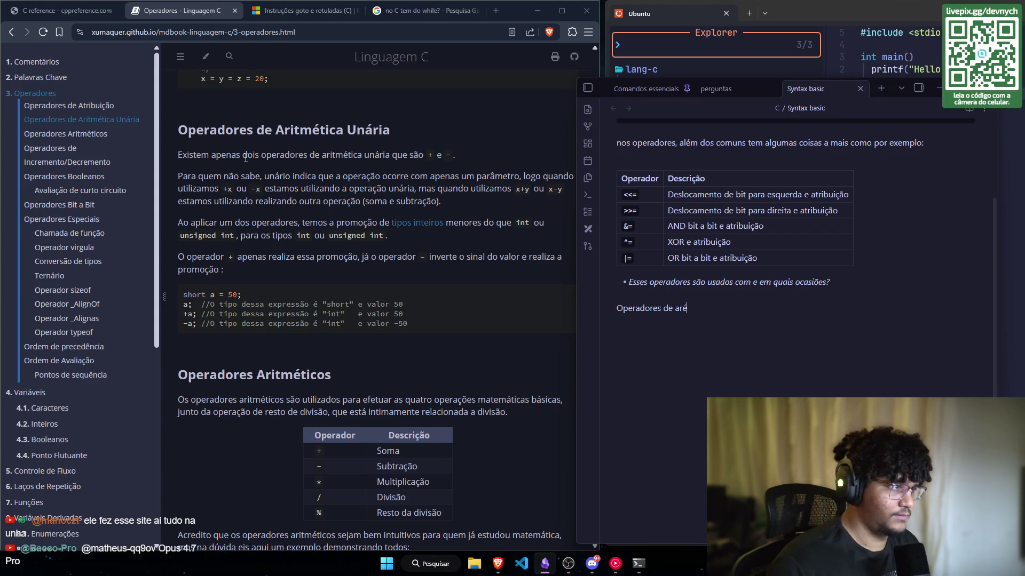
key("BackSpace")
type("itim")
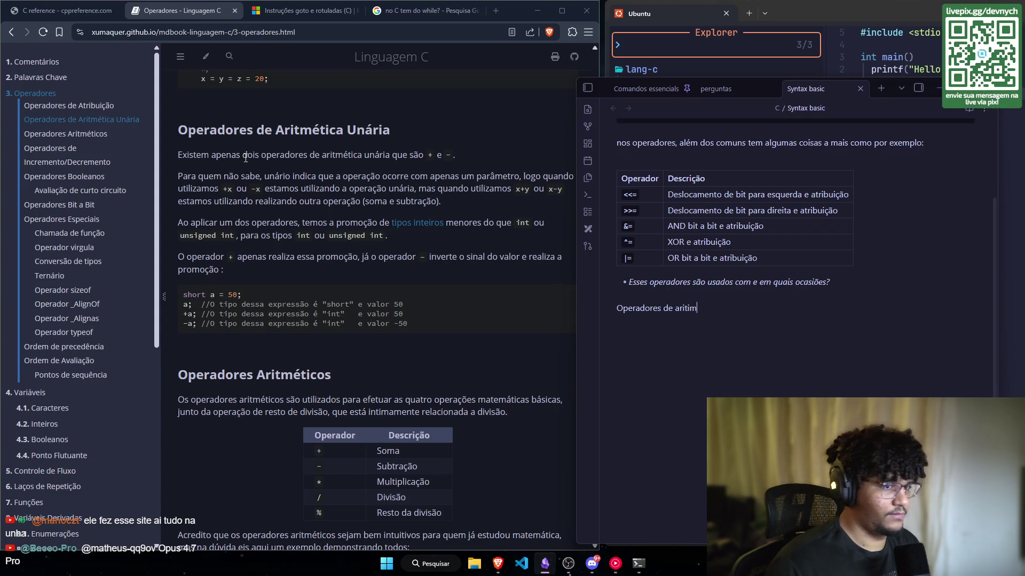
type("ética U")
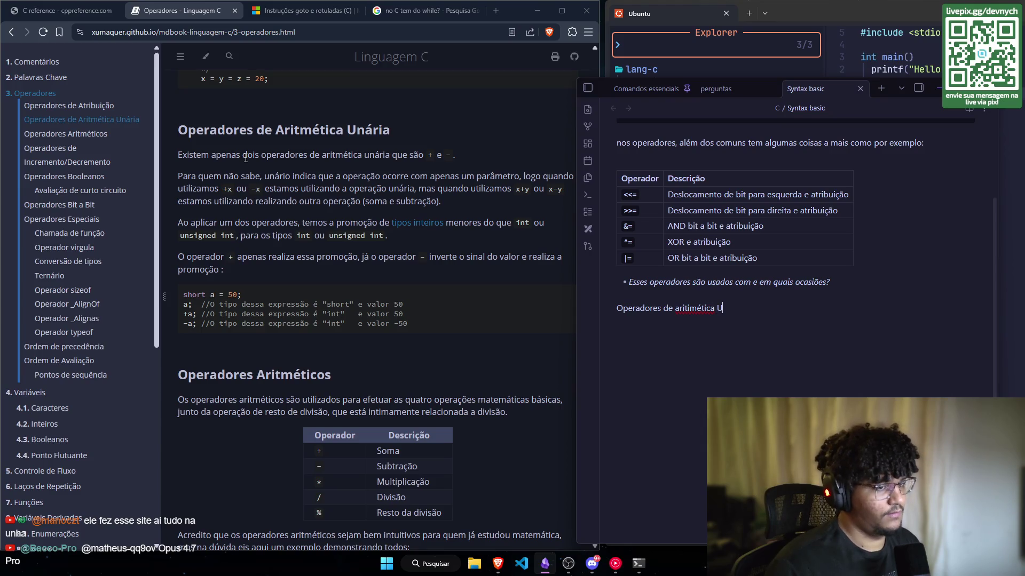
Step: Finish the line as 'Operadores de aritmética unária', correcting the misspelling, and start a new line
key("BackSpace")
type("unária")
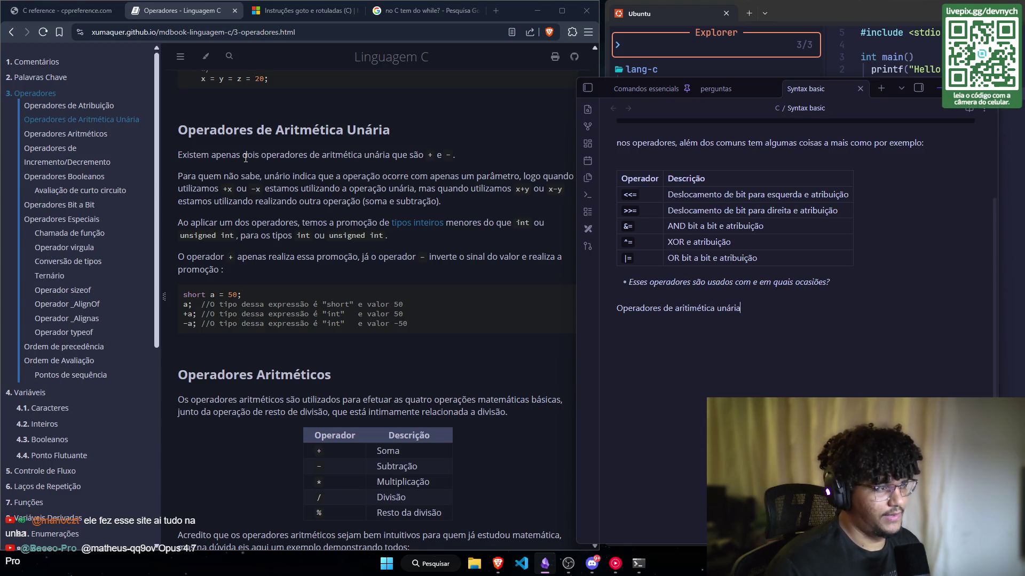
key("Return")
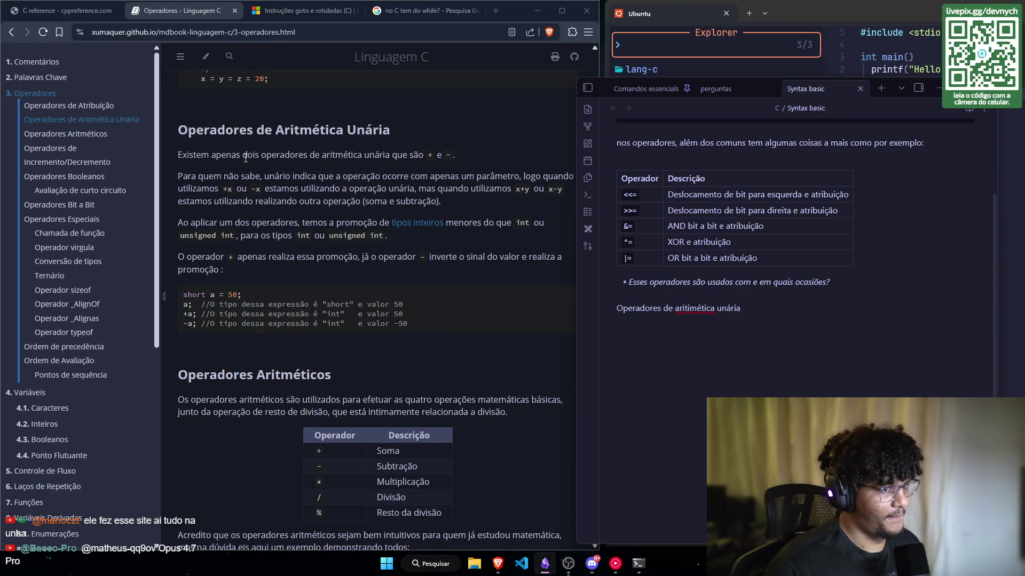
right_click(716, 309)
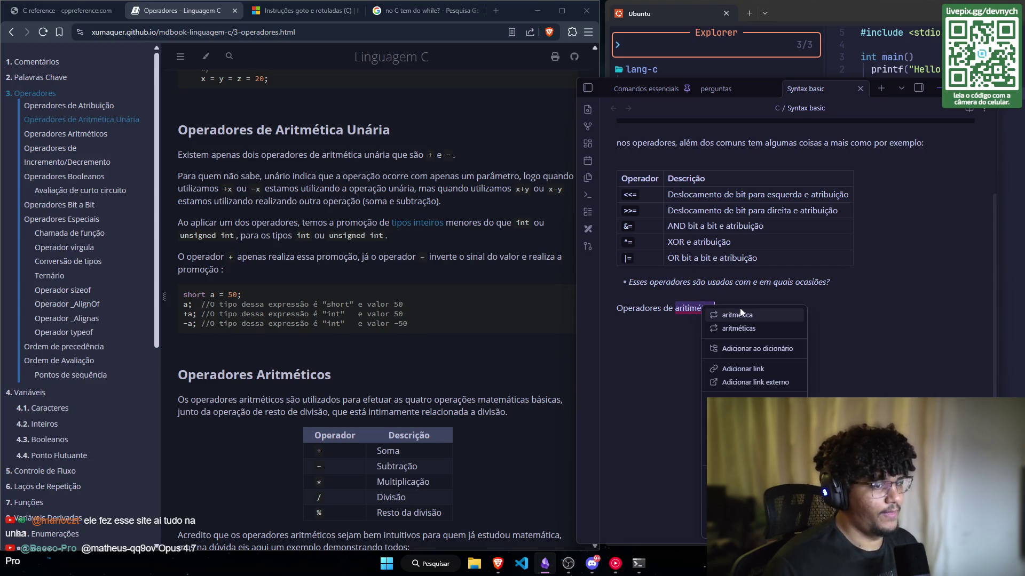
left_click(738, 315)
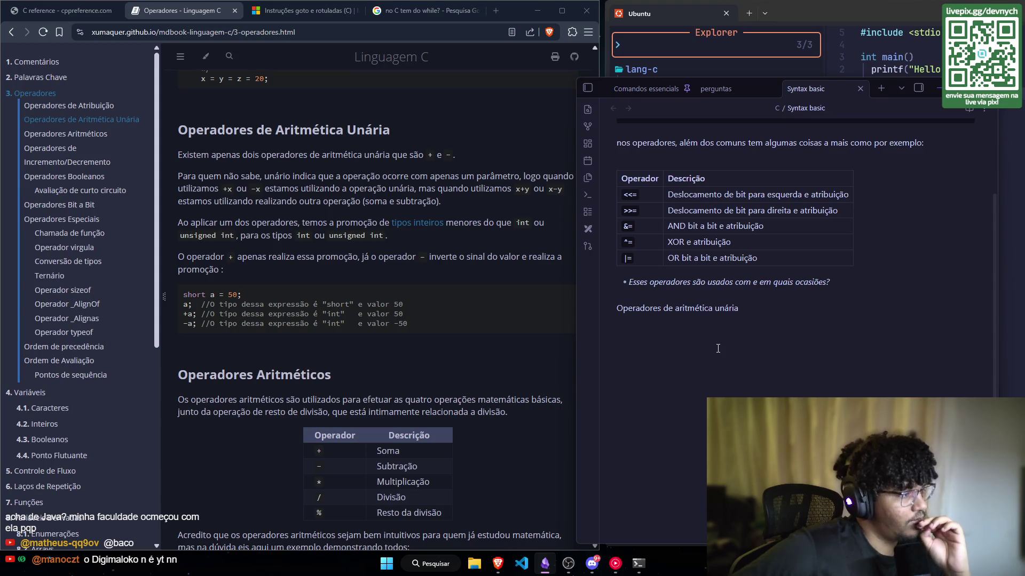
scroll(478, 358, "down", 1)
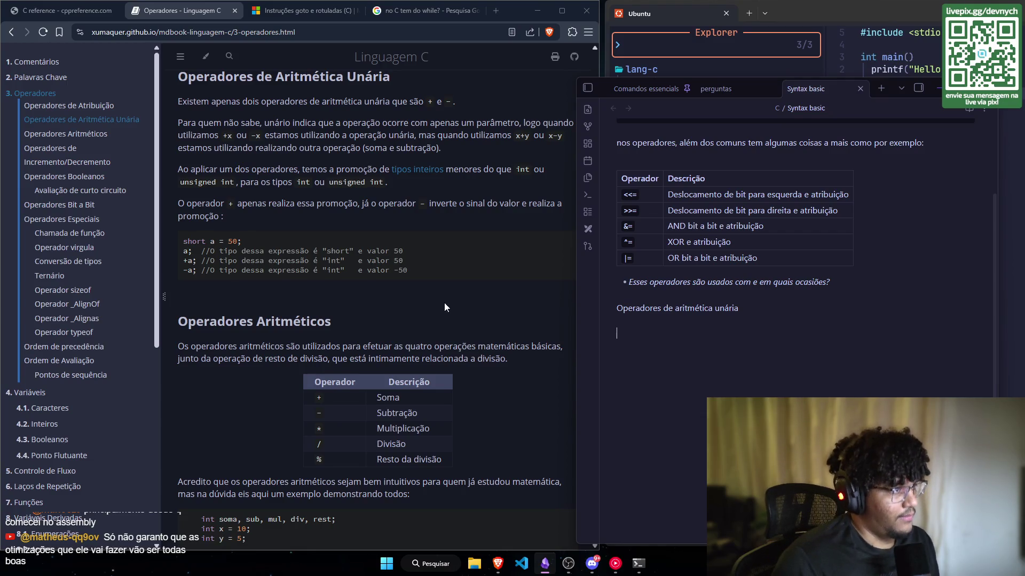
scroll(434, 285, "up", 1)
scroll(441, 231, "up", 1)
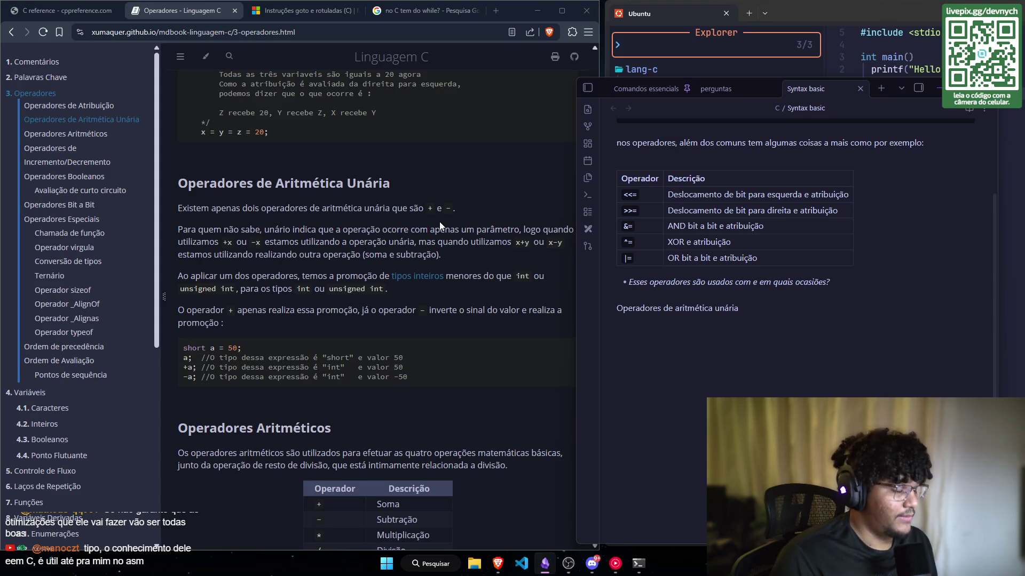
scroll(430, 235, "down", 1)
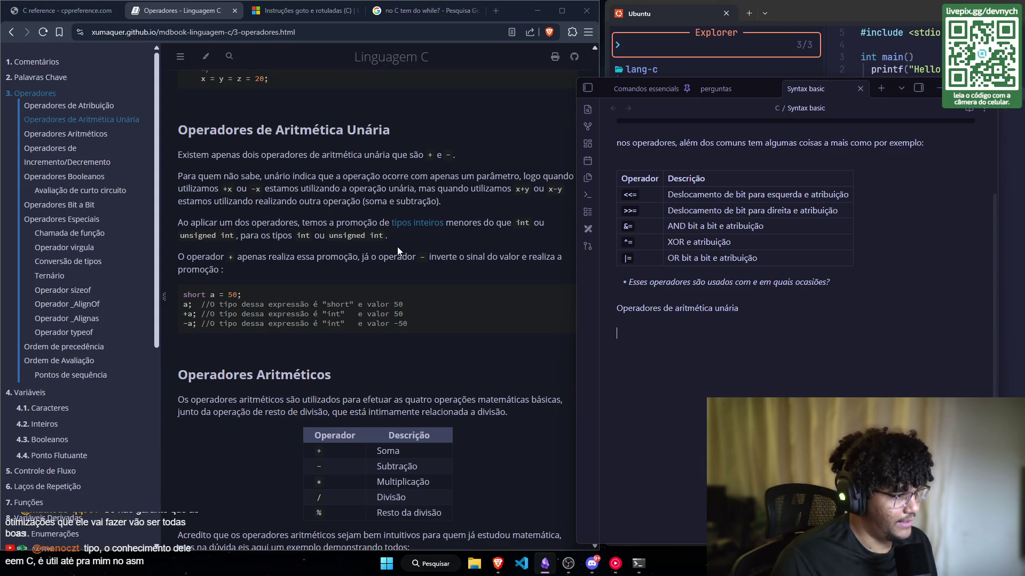
scroll(397, 247, "down", 1)
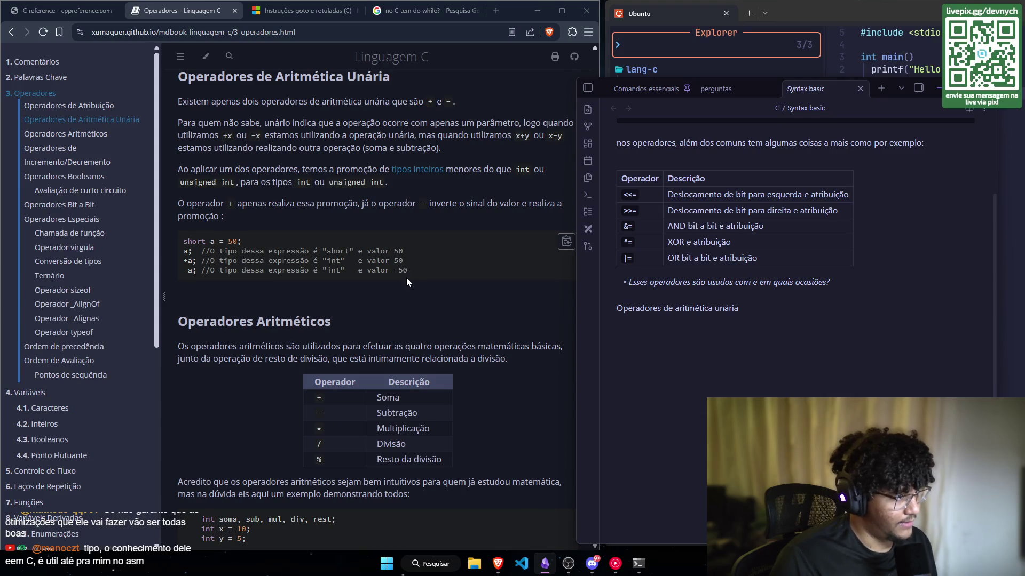
scroll(406, 277, "down", 1)
scroll(299, 227, "up", 2)
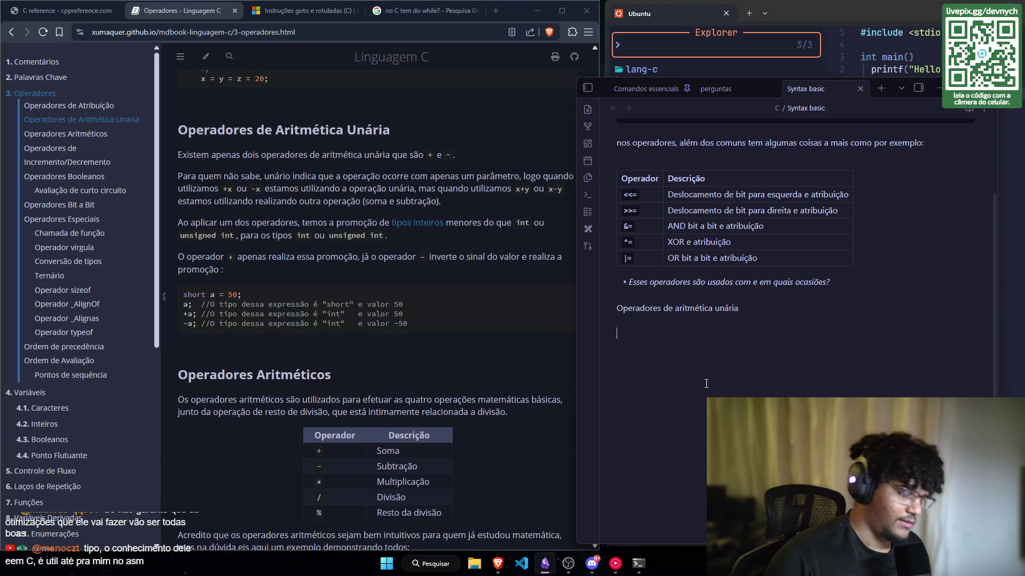
Step: Type 'Unário indica que uma operação ocorre com apenas um parâmetro, logo quando se é utilizado +x ou -x'
type("Únario indif")
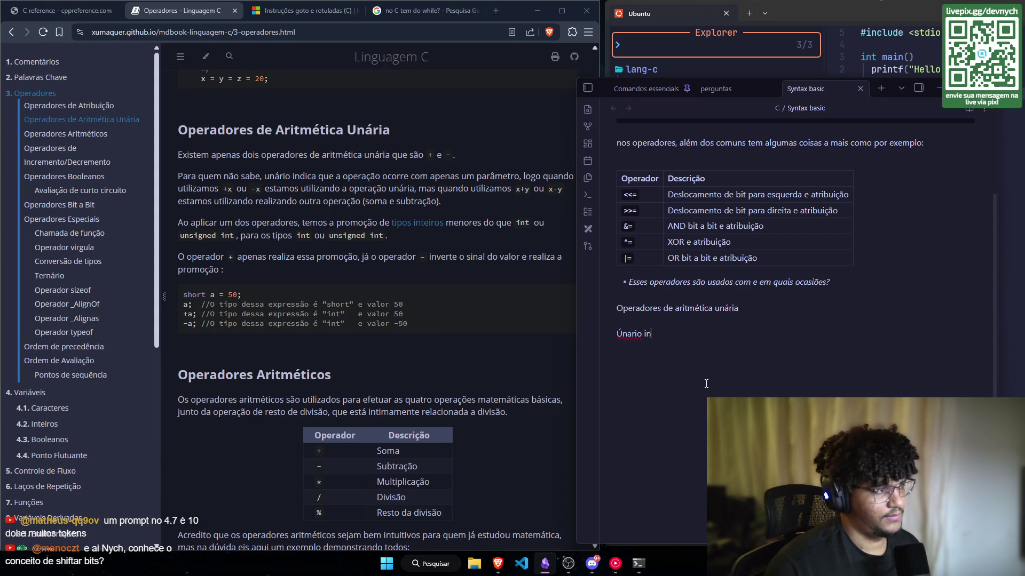
key("BackSpace")
type("ca que u")
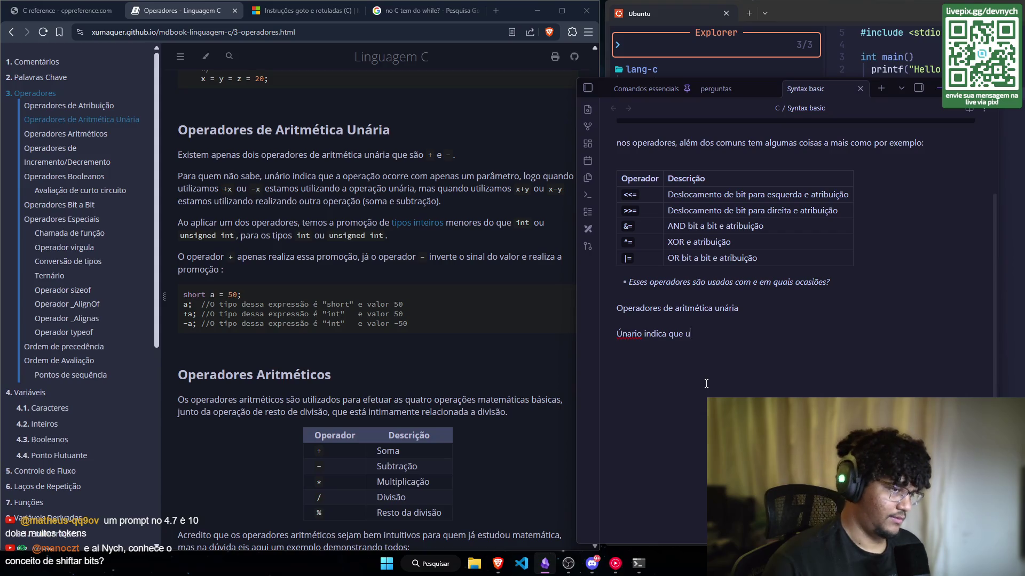
type("ma operação ")
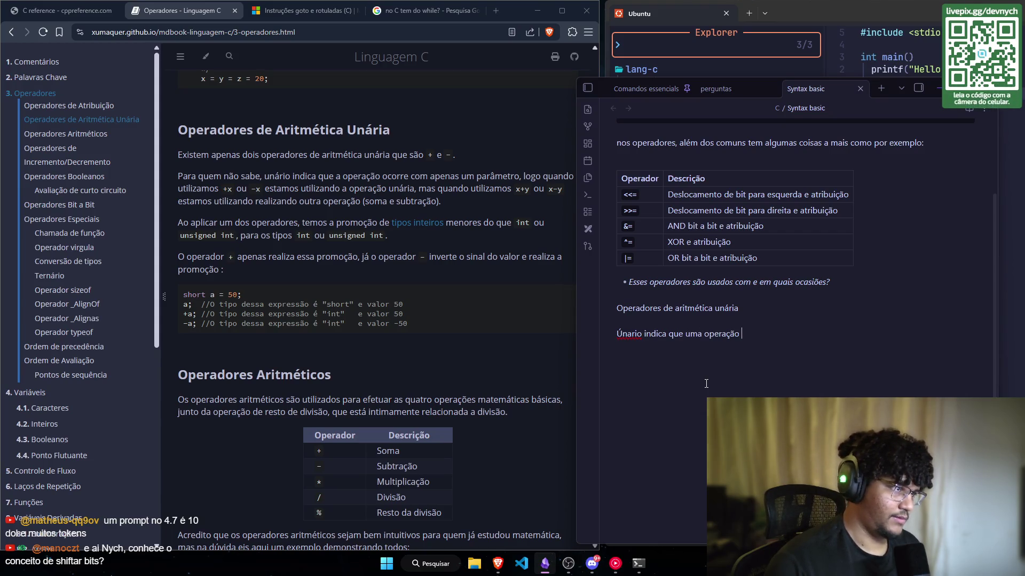
type("ocorre c")
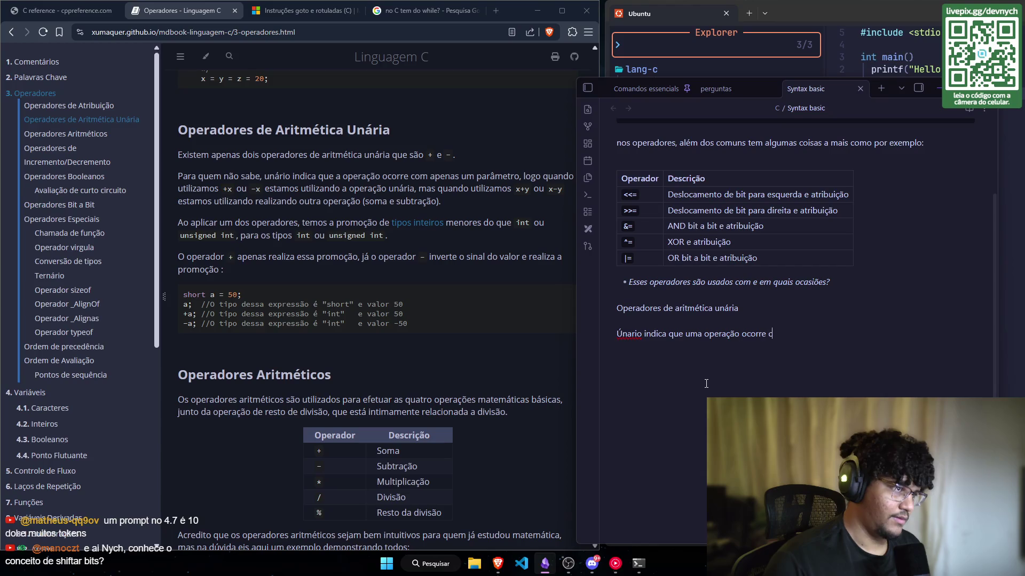
type("om apenas um par")
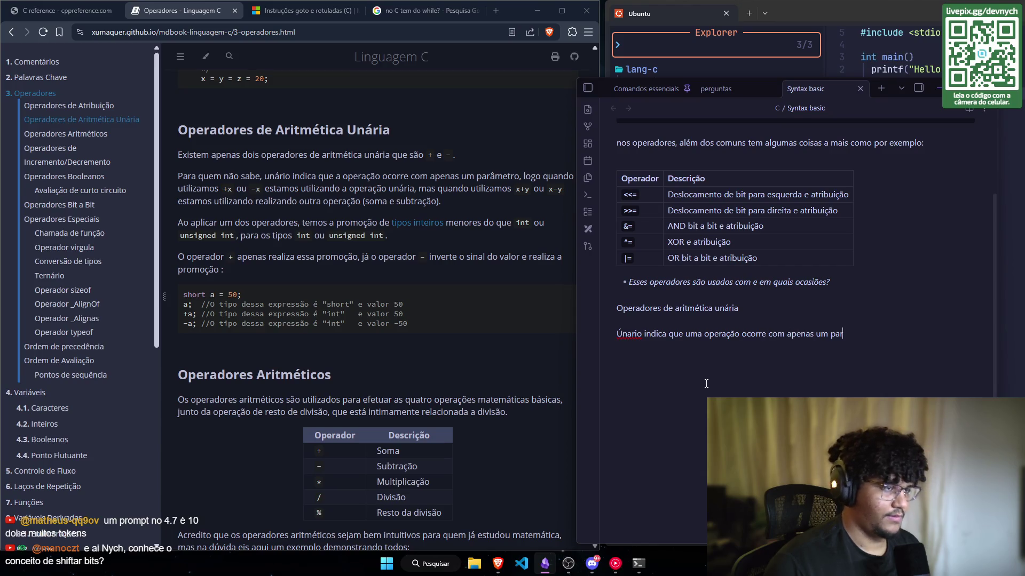
type("âmetro")
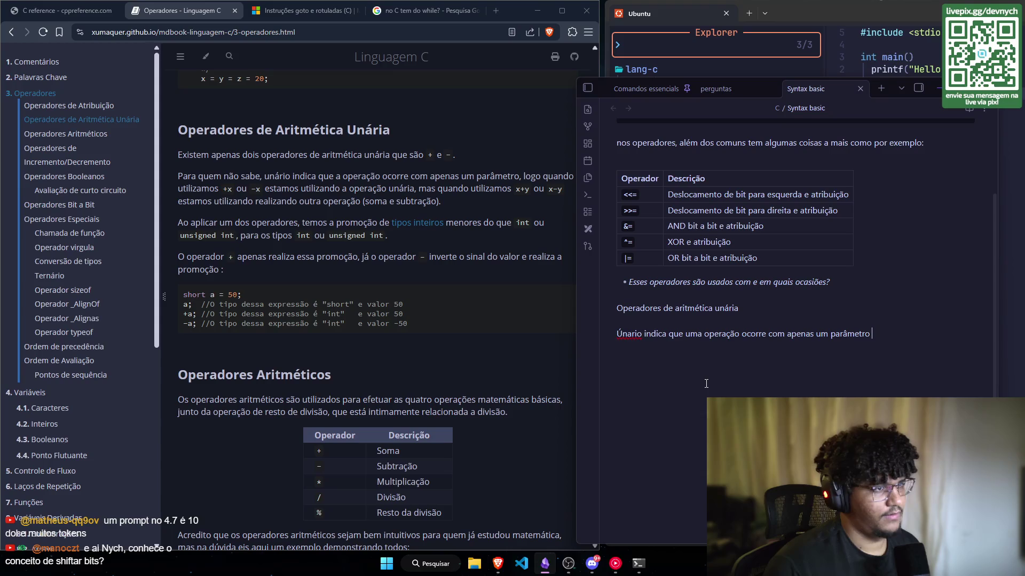
type(", logo quando ")
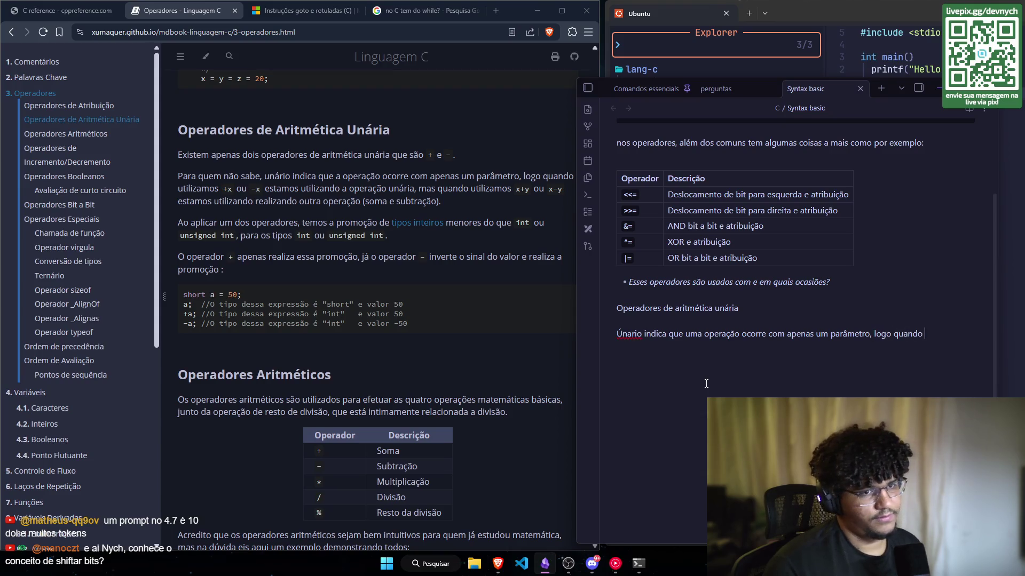
type("se é utiliza")
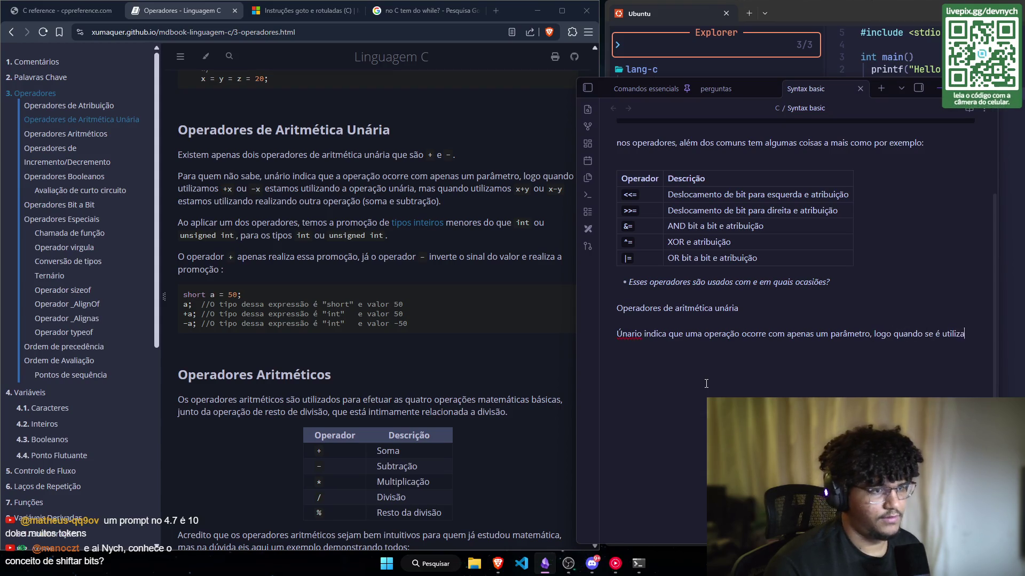
type("do ``")
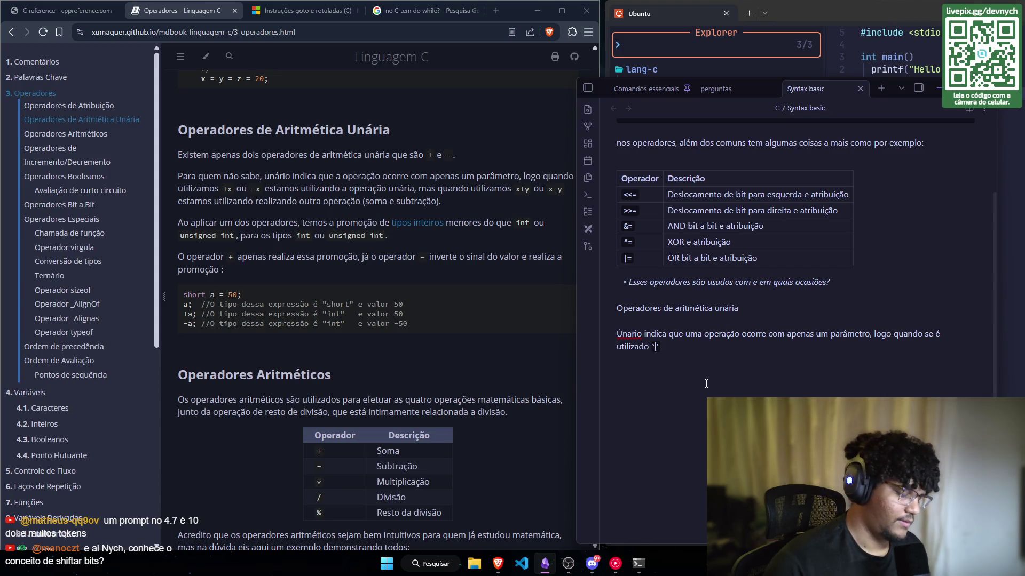
type("+x")
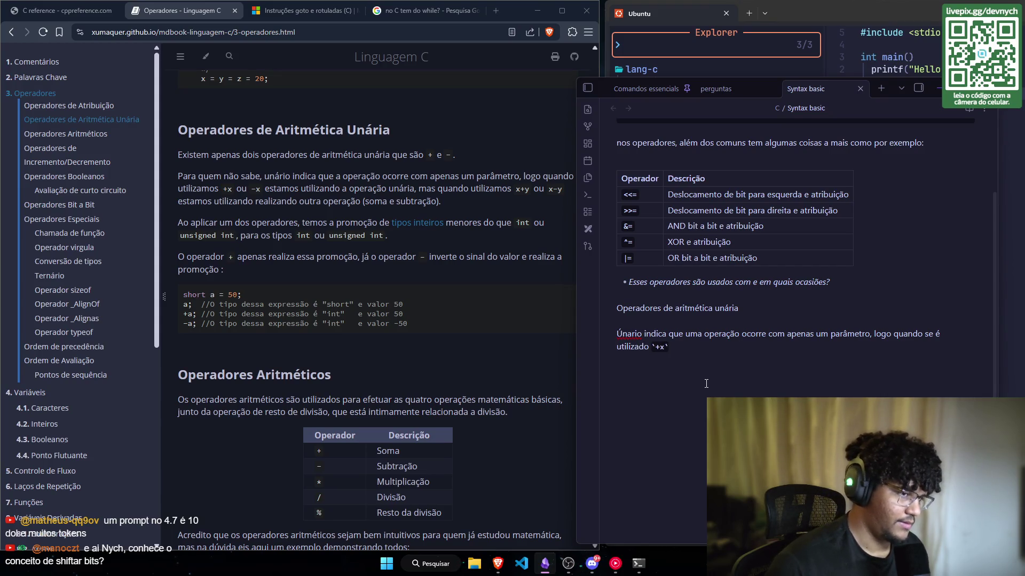
key("Right")
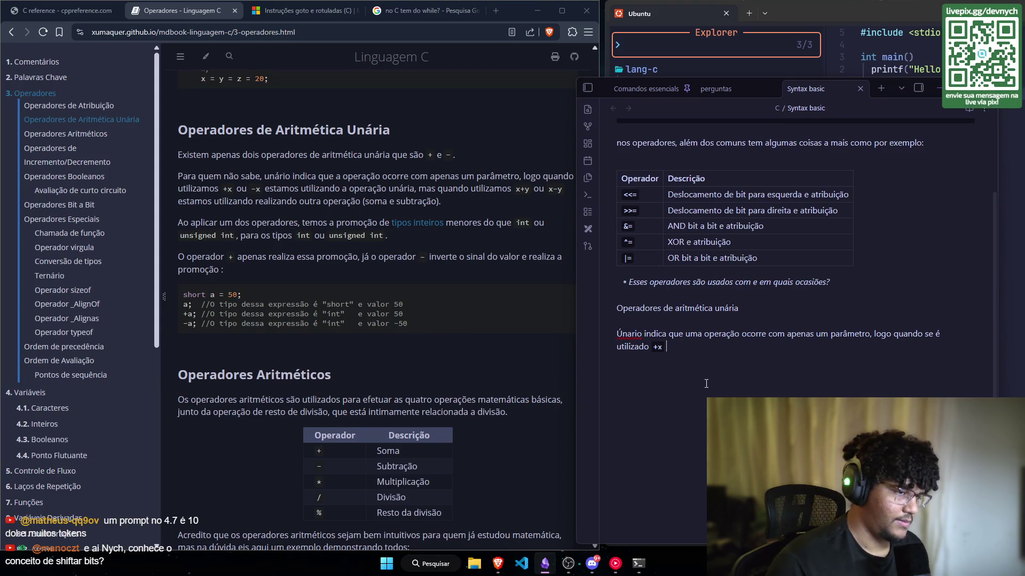
type("ou ``")
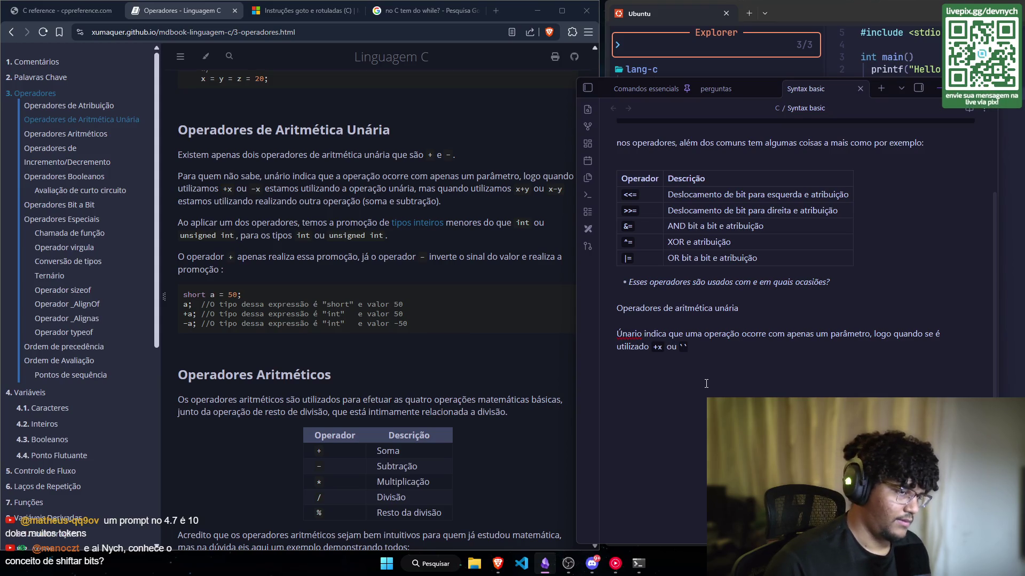
type("-x")
key("Right")
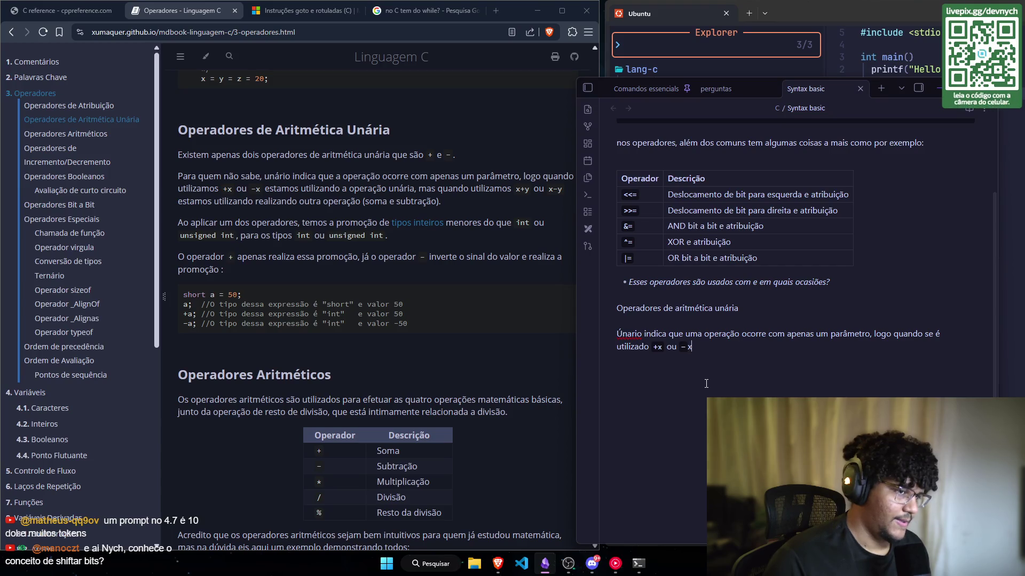
Step: Continue with 'está sendo usado a operação unária. Quando se é utilizado para operações comuns com 2'
key("Left")
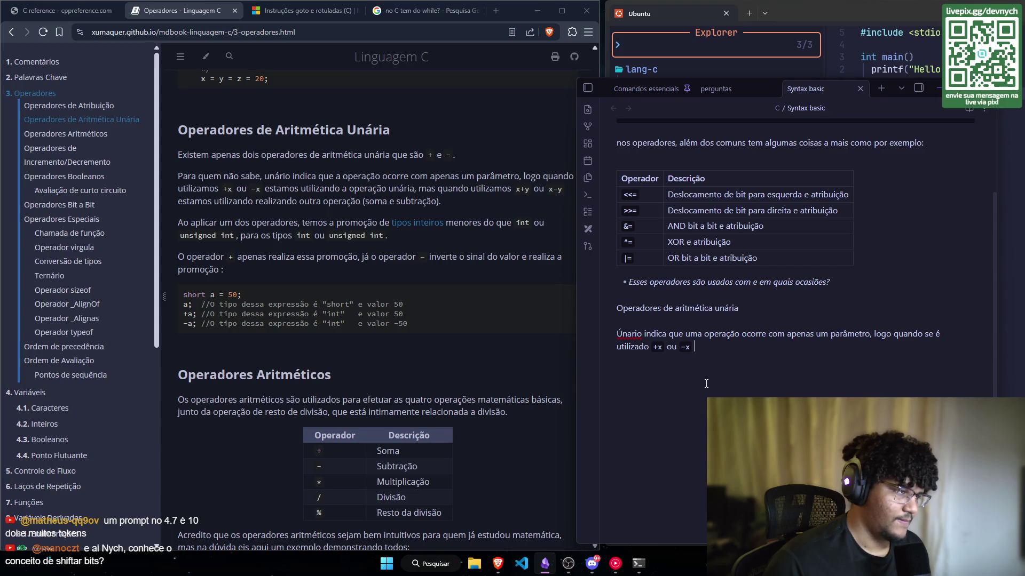
type("e")
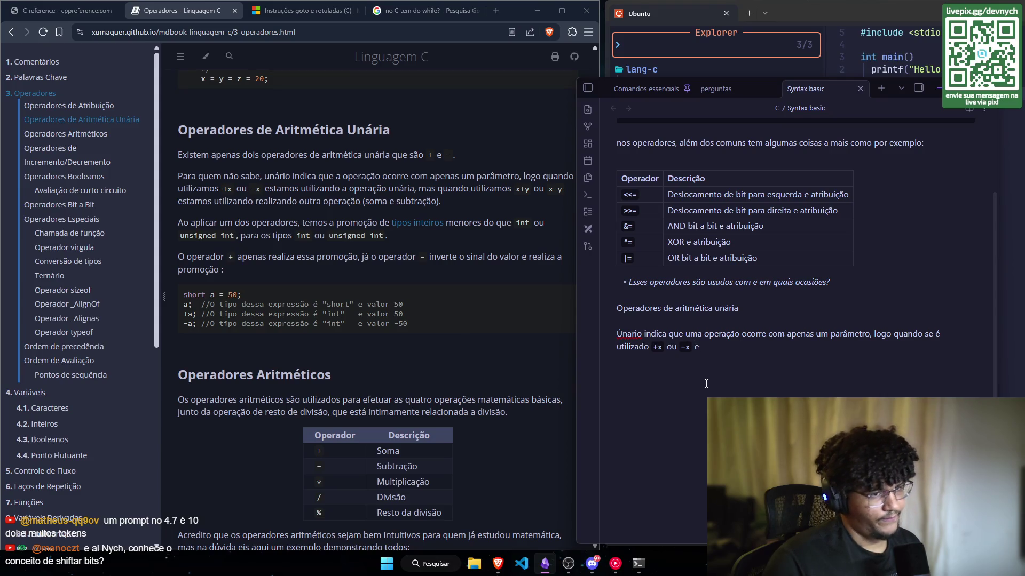
key("BackSpace")
type("se ")
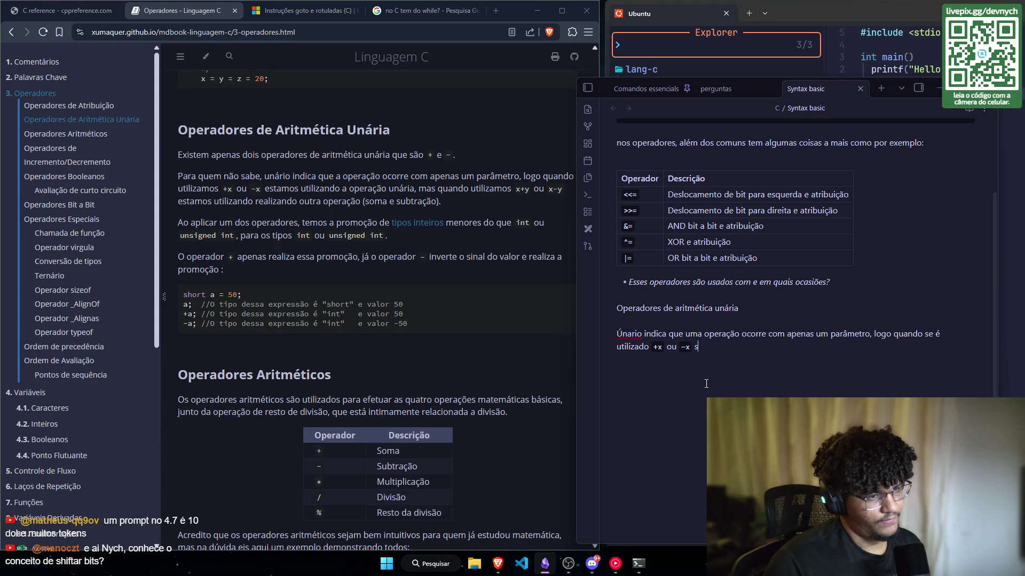
type("refere")
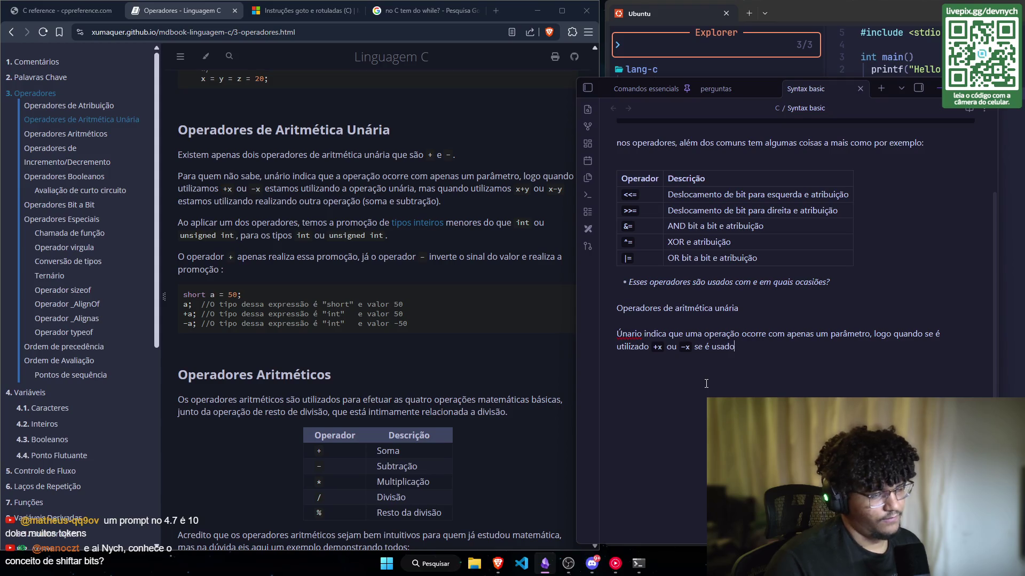
key("BackSpace")
key("BackSpace")
key("BackSpace")
key("BackSpace")
key("BackSpace")
key("BackSpace")
type("e")
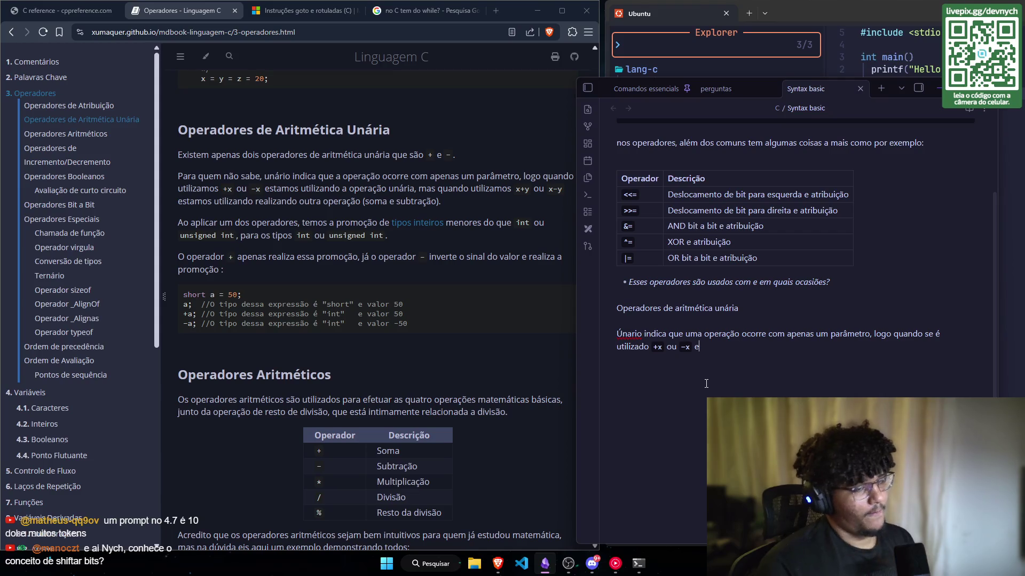
type("stá sendo usado")
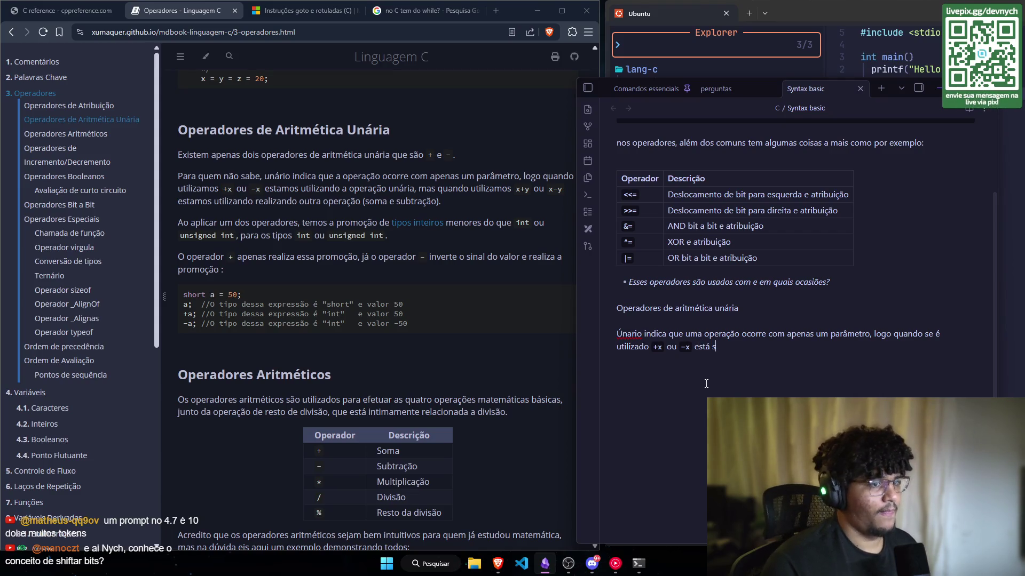
type(" a operação unár")
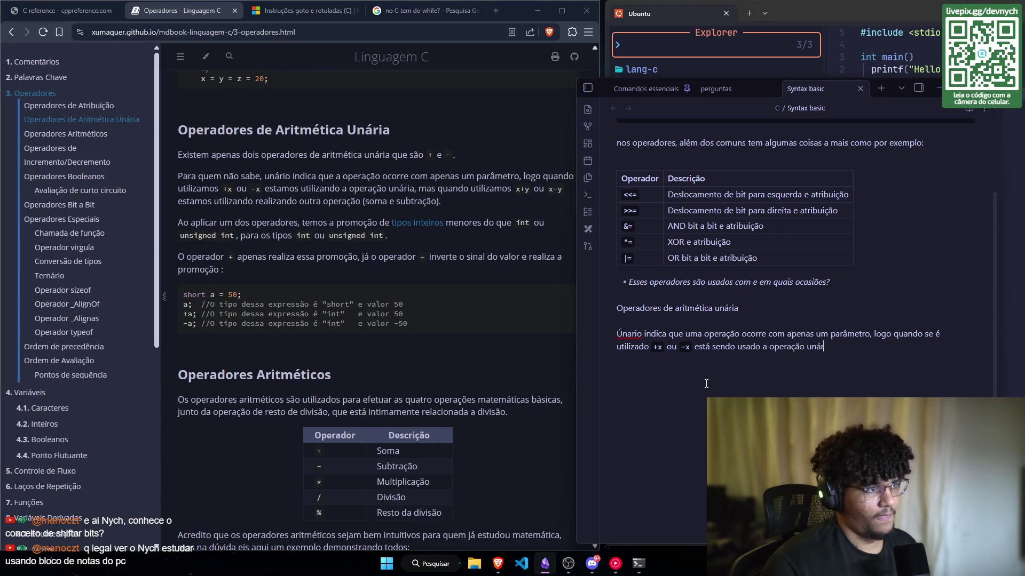
type("u")
key("BackSpace")
key("BackSpace")
key("BackSpace")
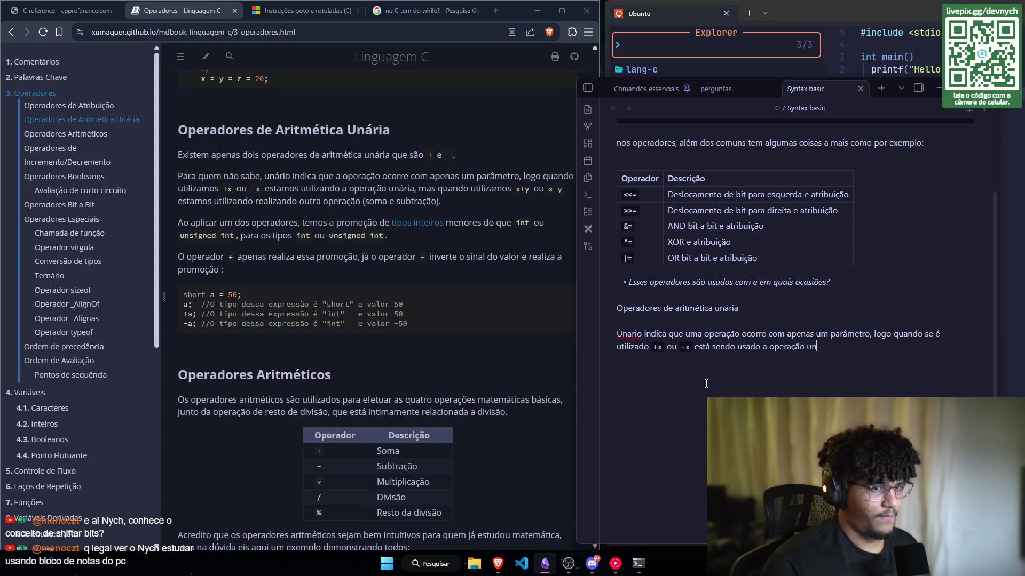
type("ária. ")
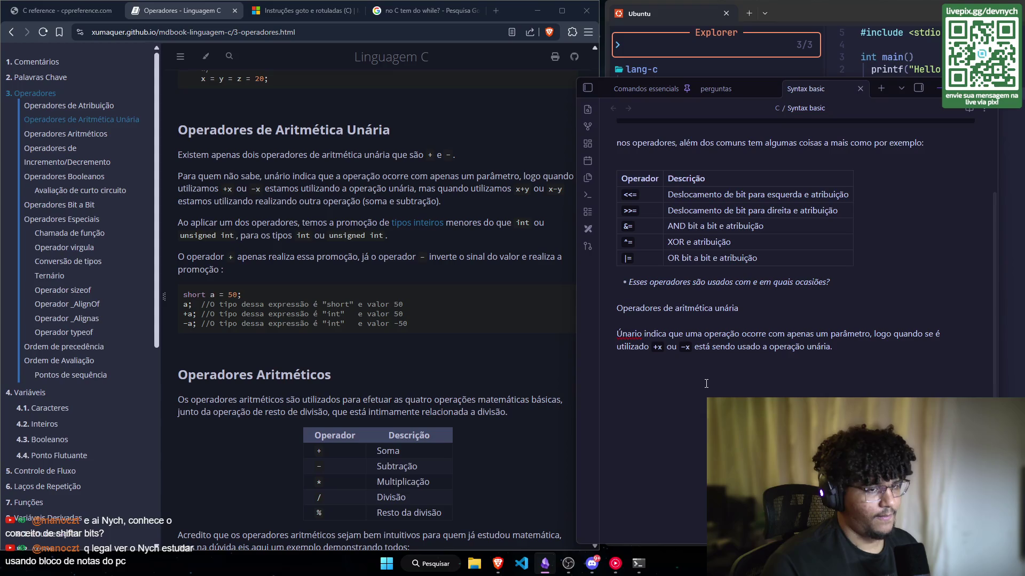
type("Quando se é ")
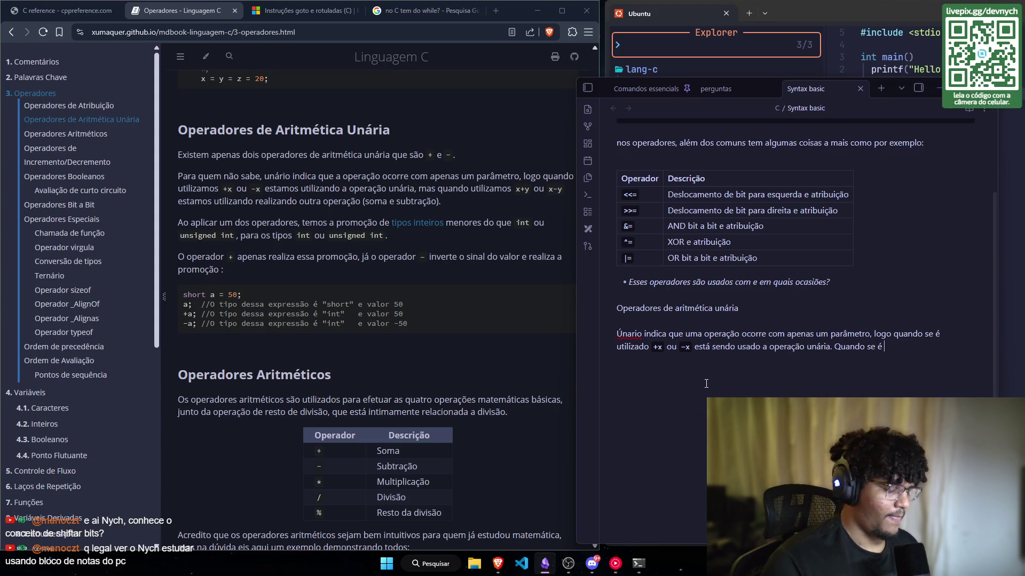
type("utilizado pa")
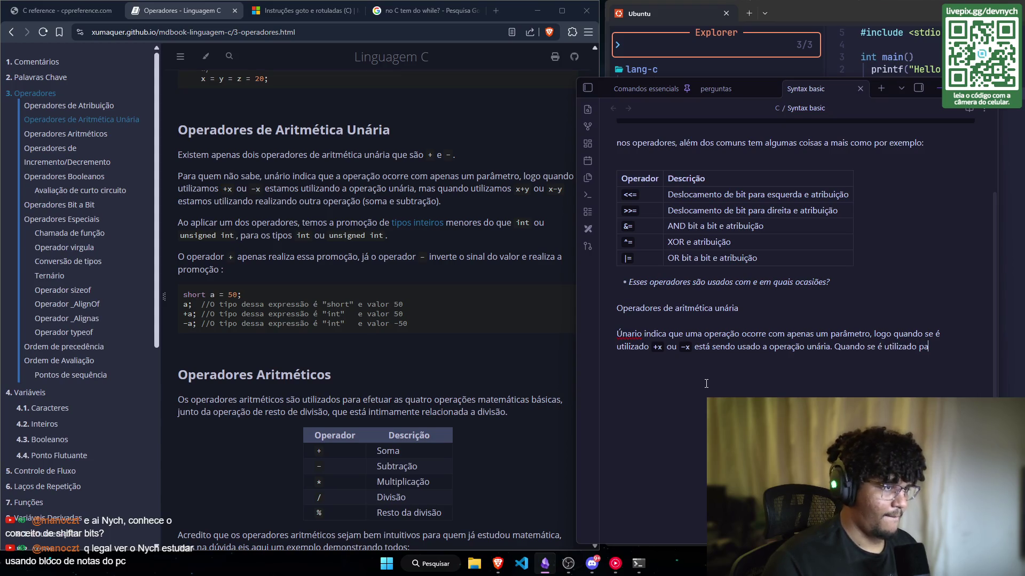
type("ra operaçõe")
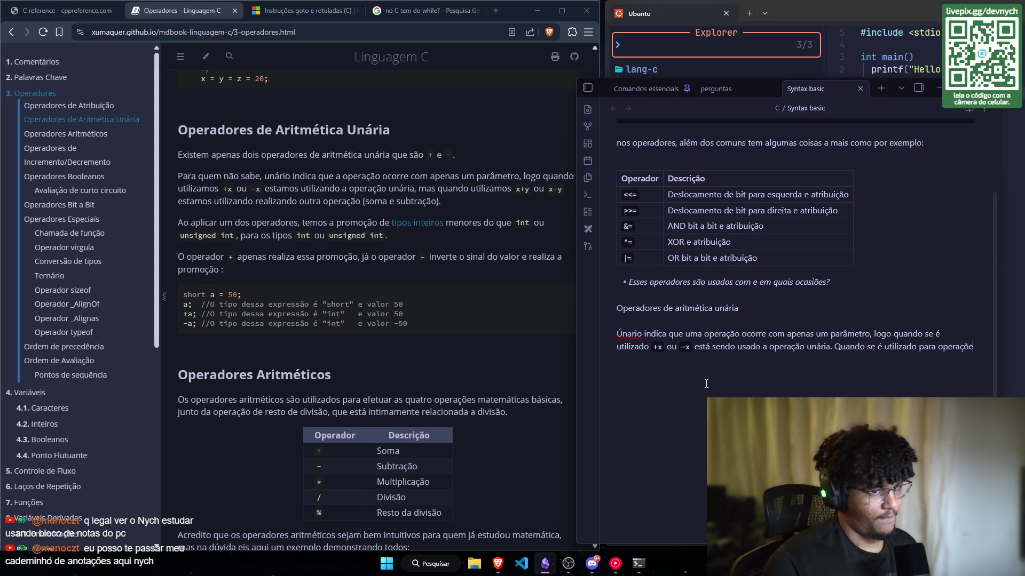
type("s comuns ")
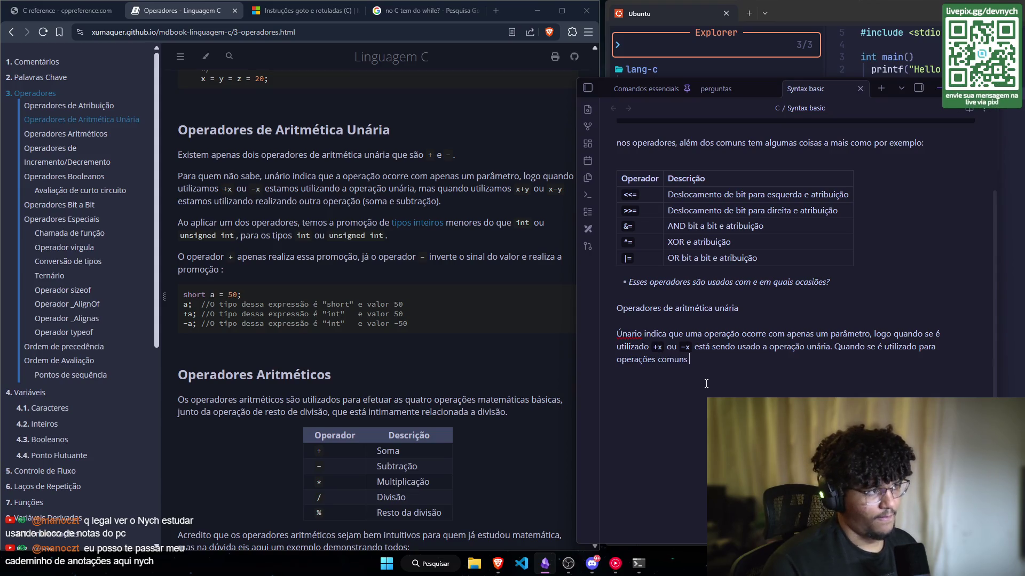
type("com 2")
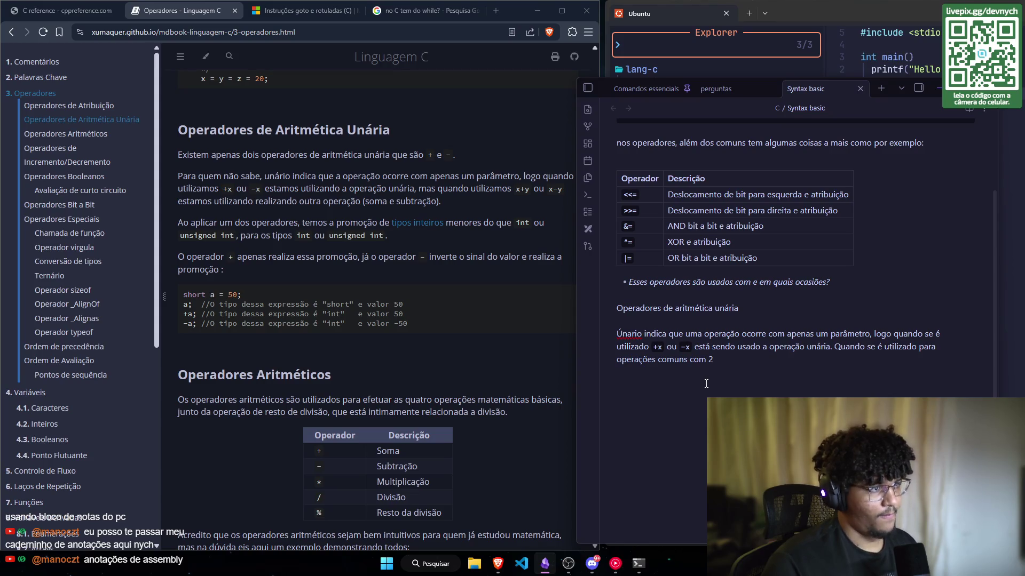
Step: Finish 'Quando se é utilizado para operações comuns com 2 parametros' and bring up spelling suggestions for 'parametros'
type("par")
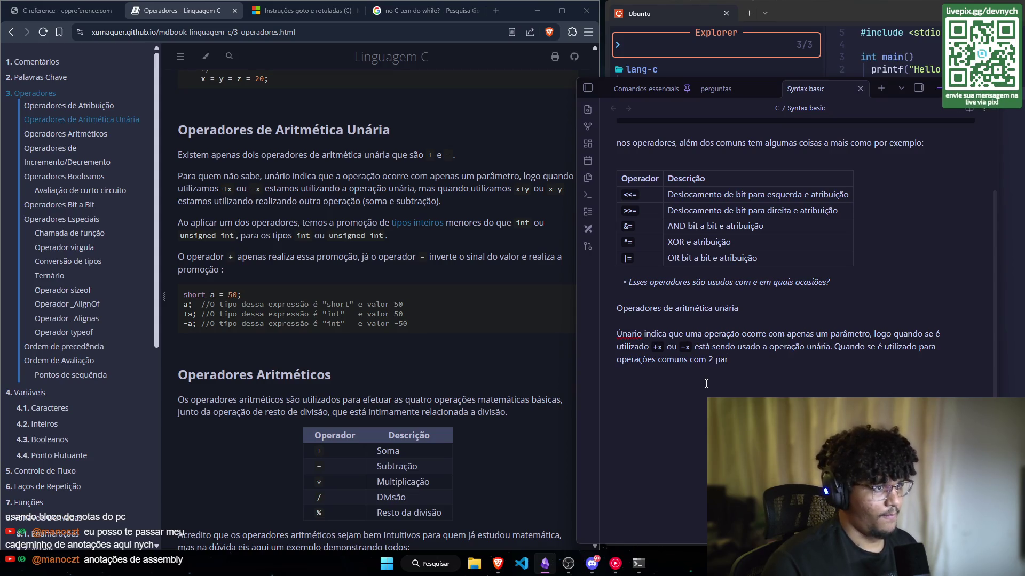
type("ametros")
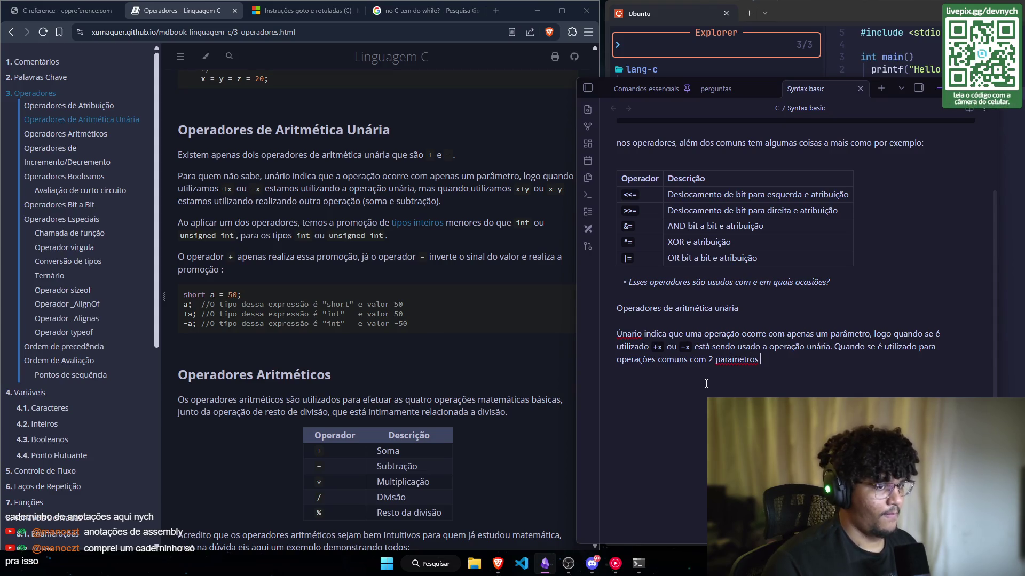
right_click(738, 360)
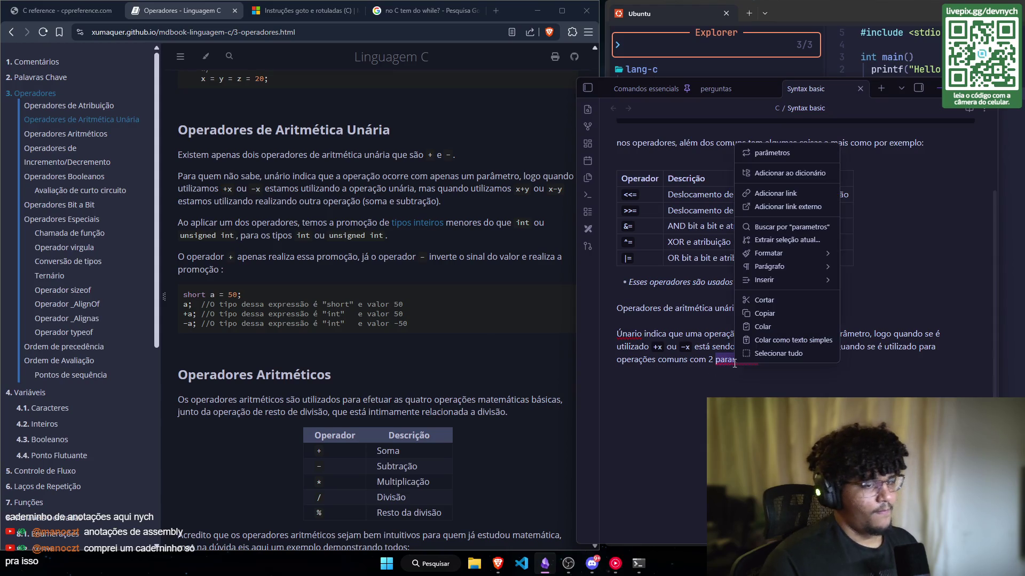
Step: Accept the 'parâmetros' correction, then add 'no casos da soma e subtração', fixing the 'substração' typo
left_click(773, 154)
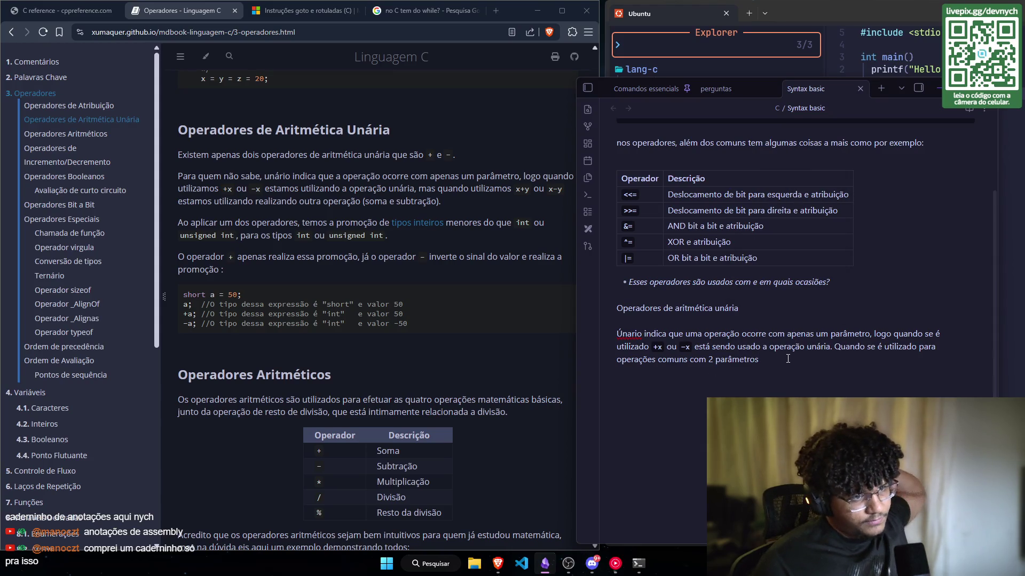
type("no casos ")
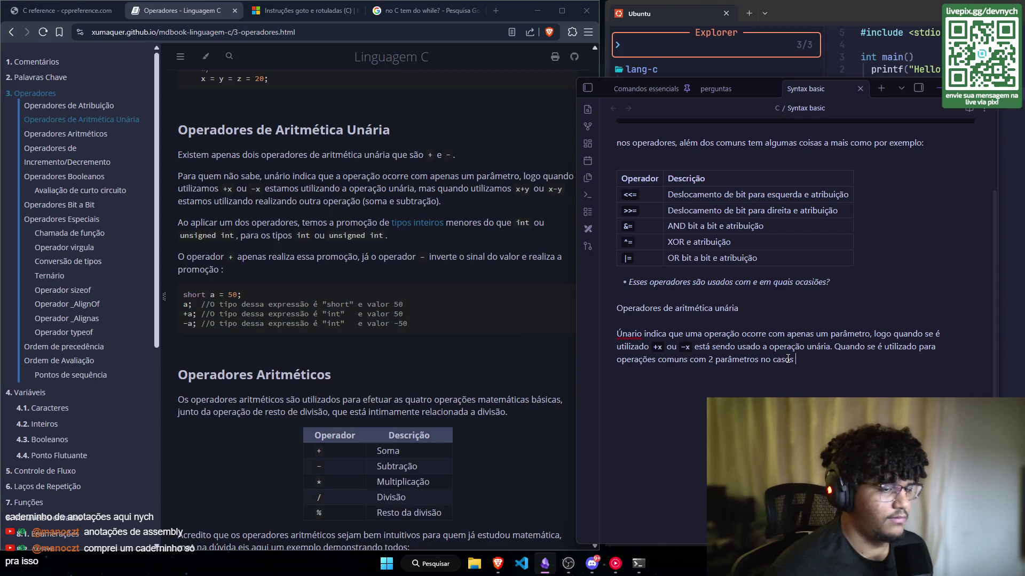
type("da soma e sub")
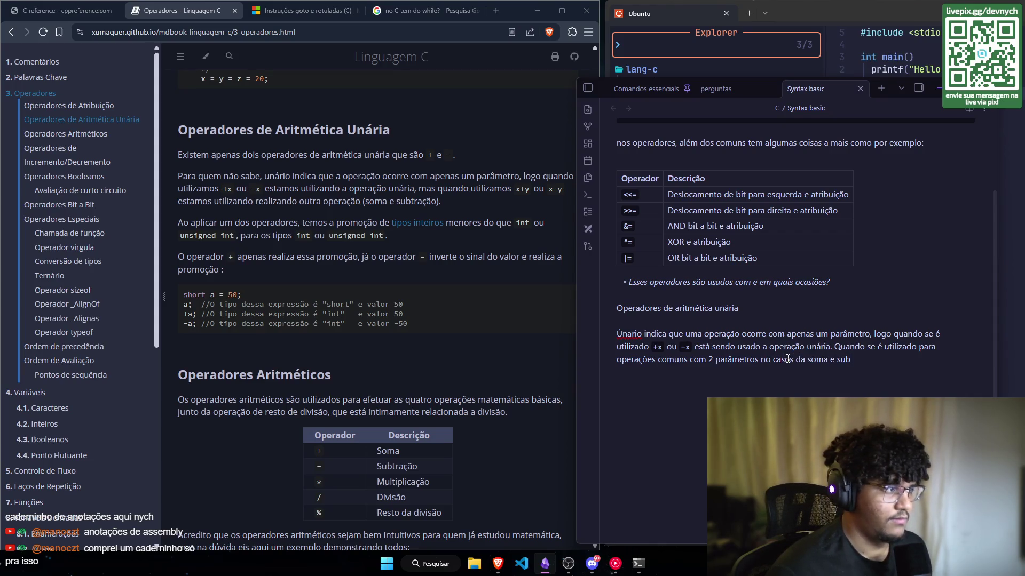
type("stração")
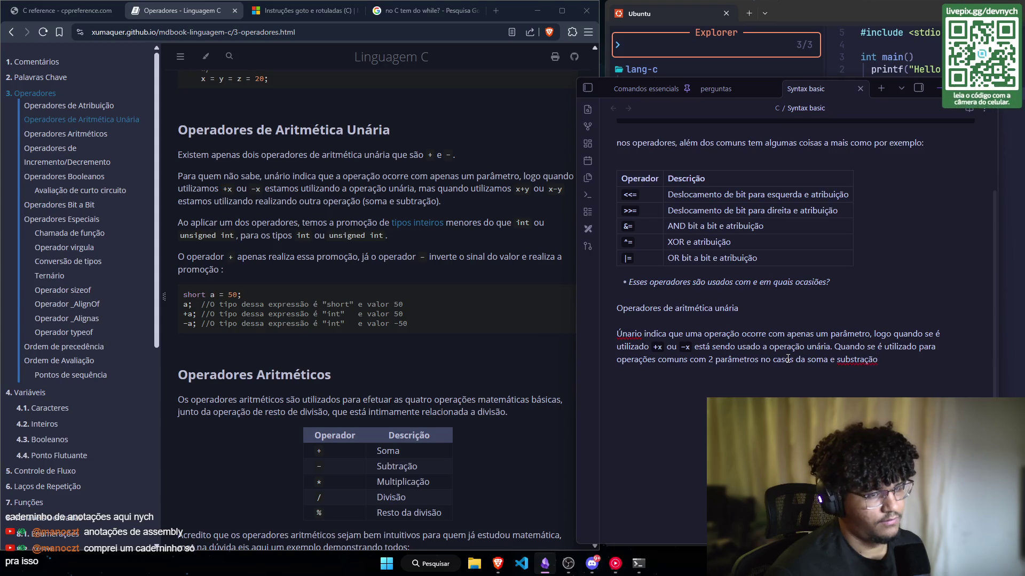
key("End")
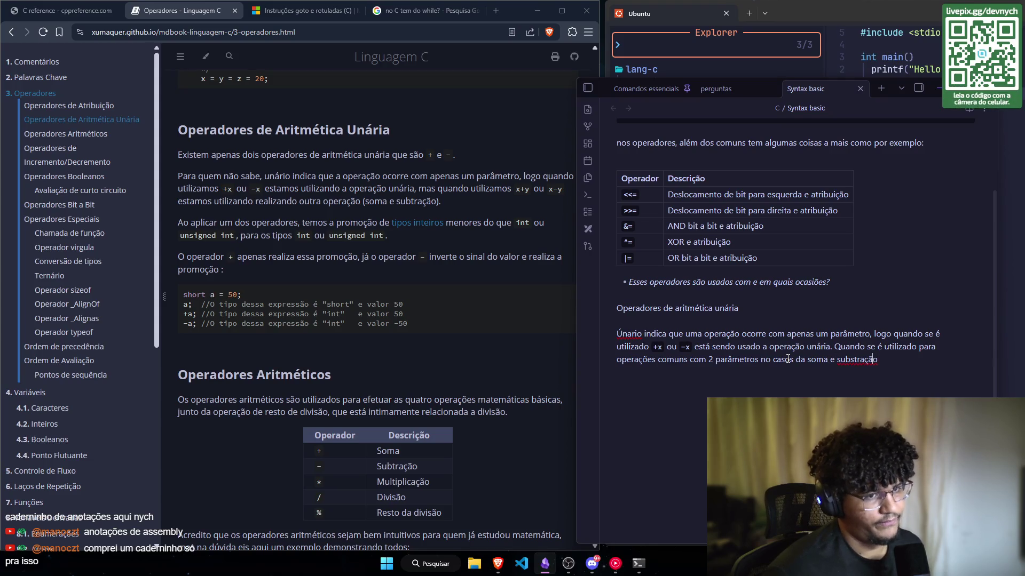
key("Right")
key("Right")
key("Right")
key("BackSpace")
key("End")
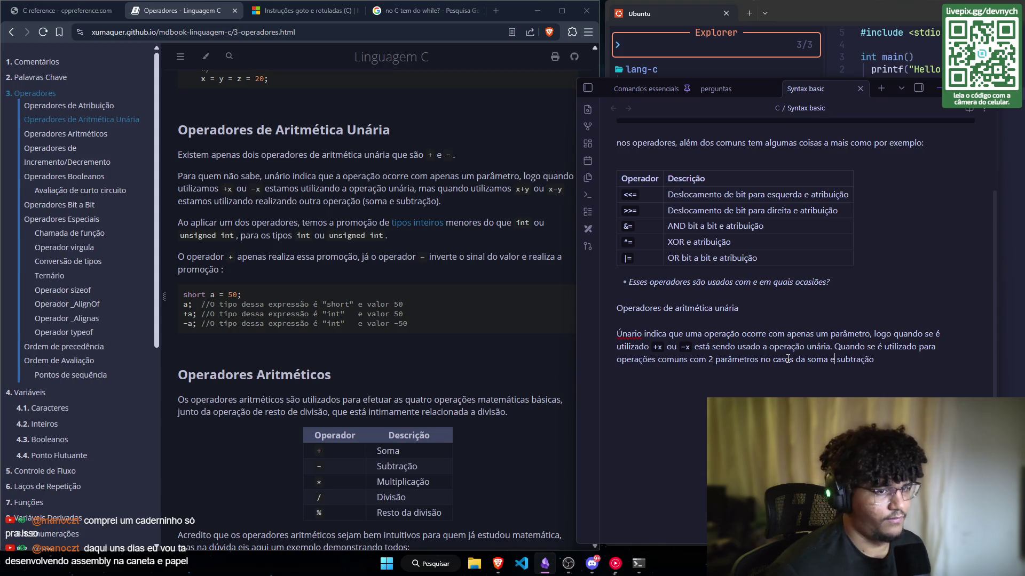
Step: Review the sentence, then continue it with ', passa a ser uma operação'
key("ctrl+Left")
key("ctrl+Left")
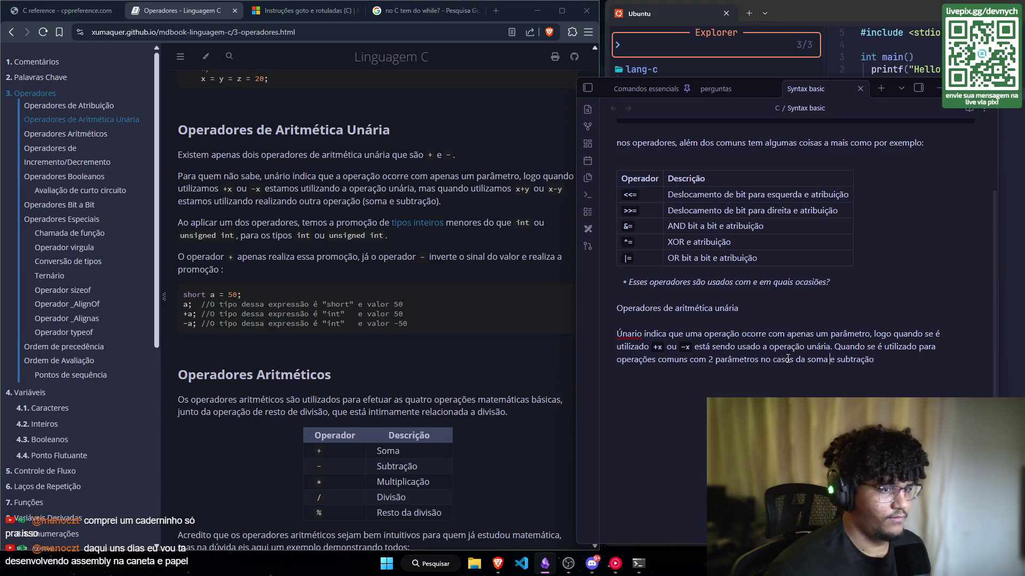
key("ctrl+Right")
key("ctrl+Right")
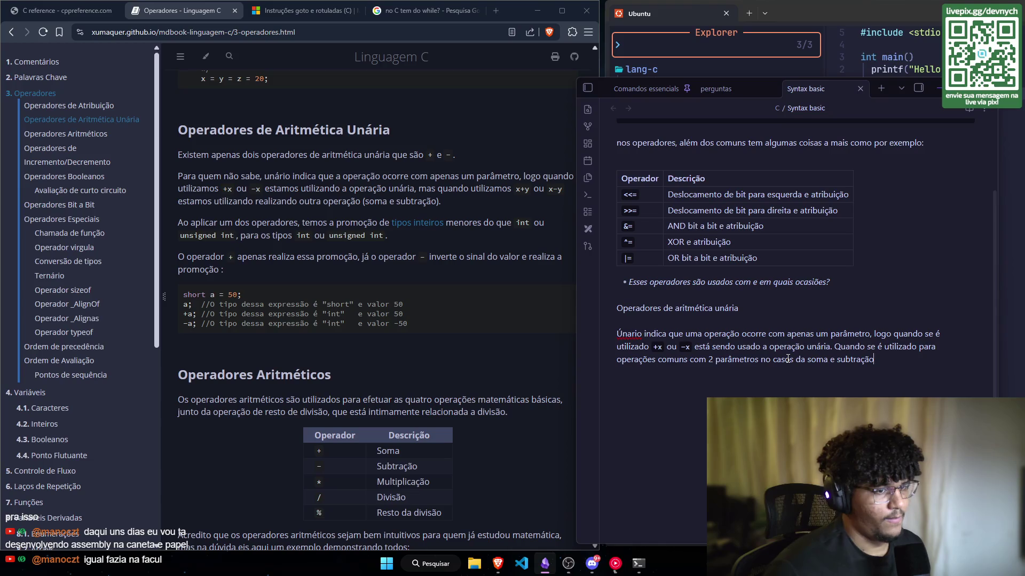
key("ctrl+Left")
key("ctrl+Left")
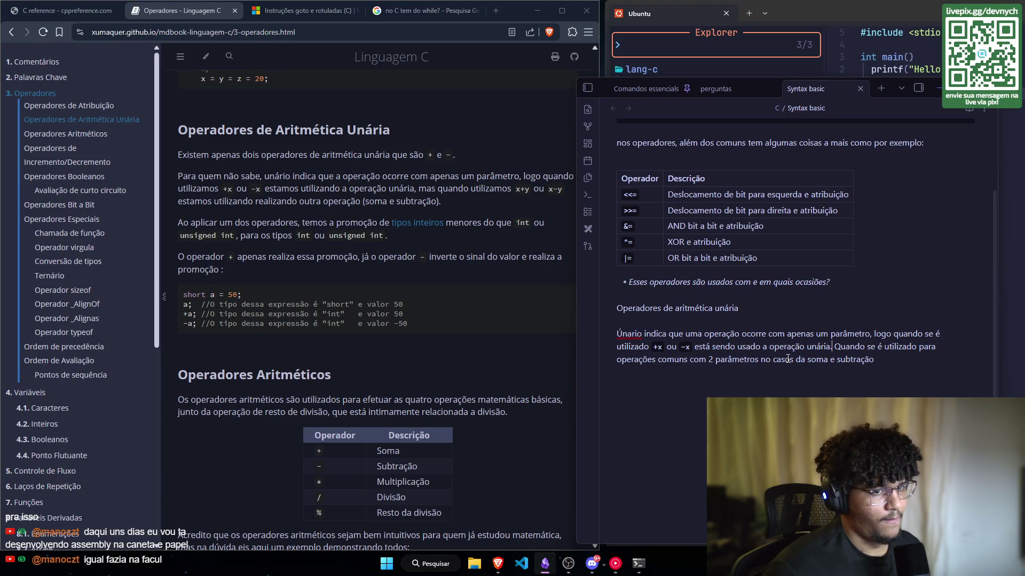
key("ctrl+shift+Right")
key("ctrl+shift+Right")
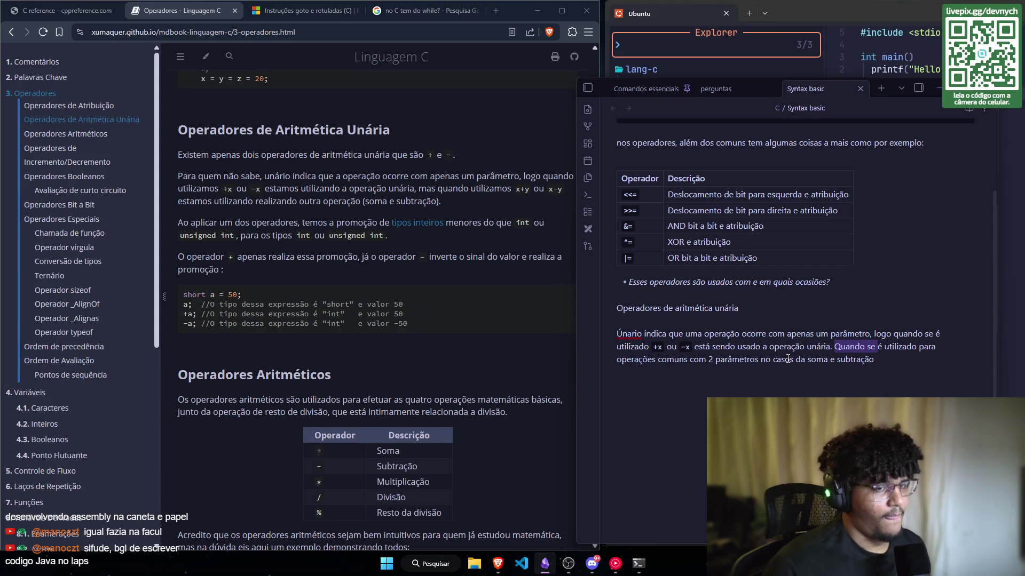
key("ctrl+shift+Right")
key("ctrl+shift+Right")
key("ctrl+Right")
key("ctrl+Right")
key("ctrl+Right")
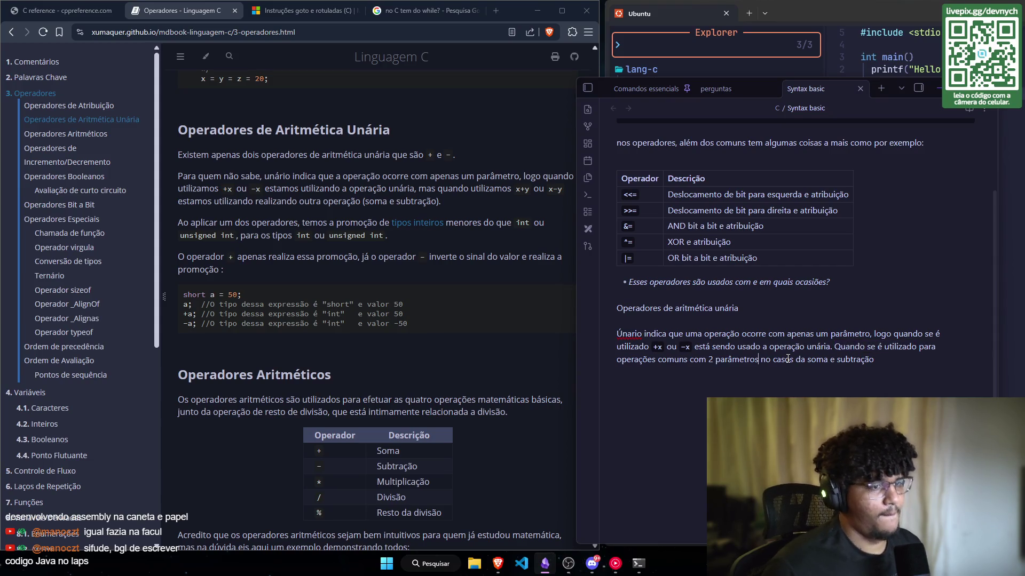
key("ctrl+Right")
key("ctrl+Right")
key("ctrl+Right")
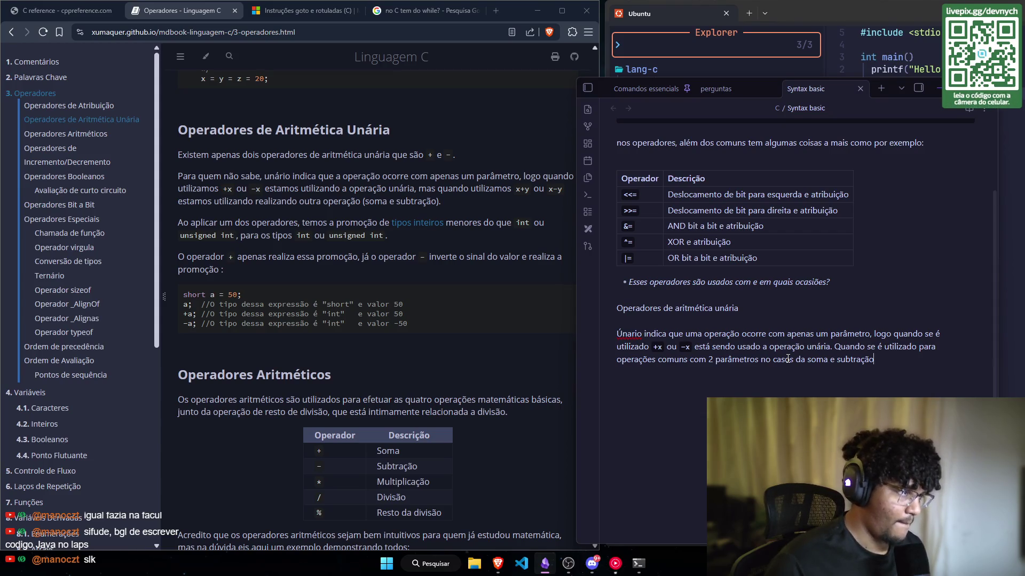
type(", passa ser")
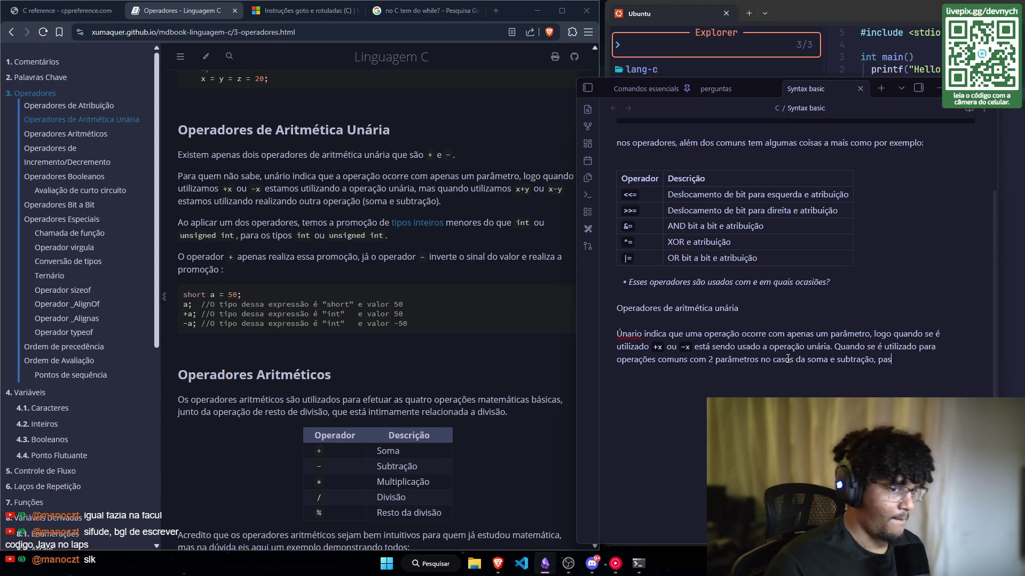
key("BackSpace")
key("BackSpace")
key("BackSpace")
type("a ")
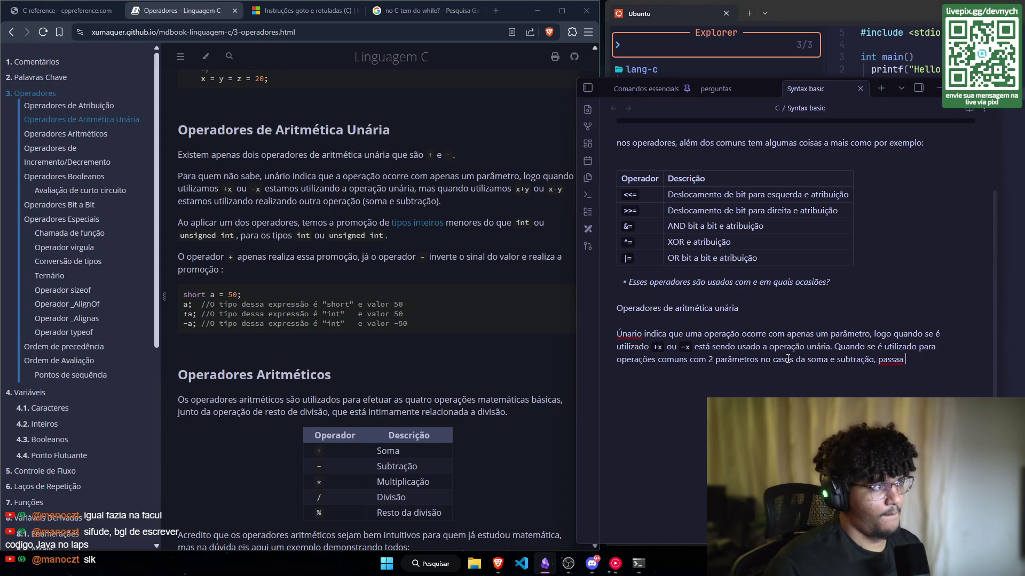
type("ser um")
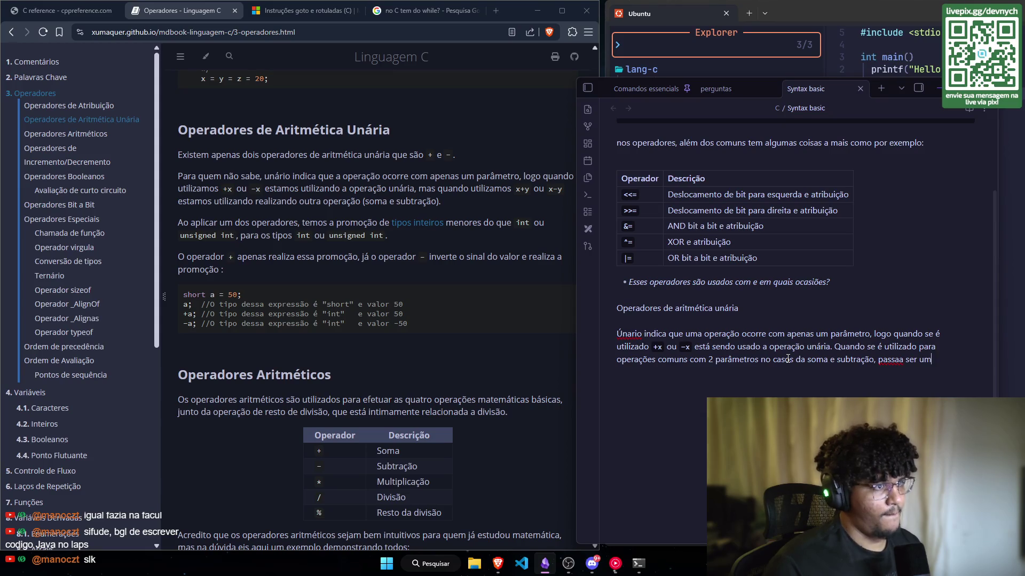
type("a operação")
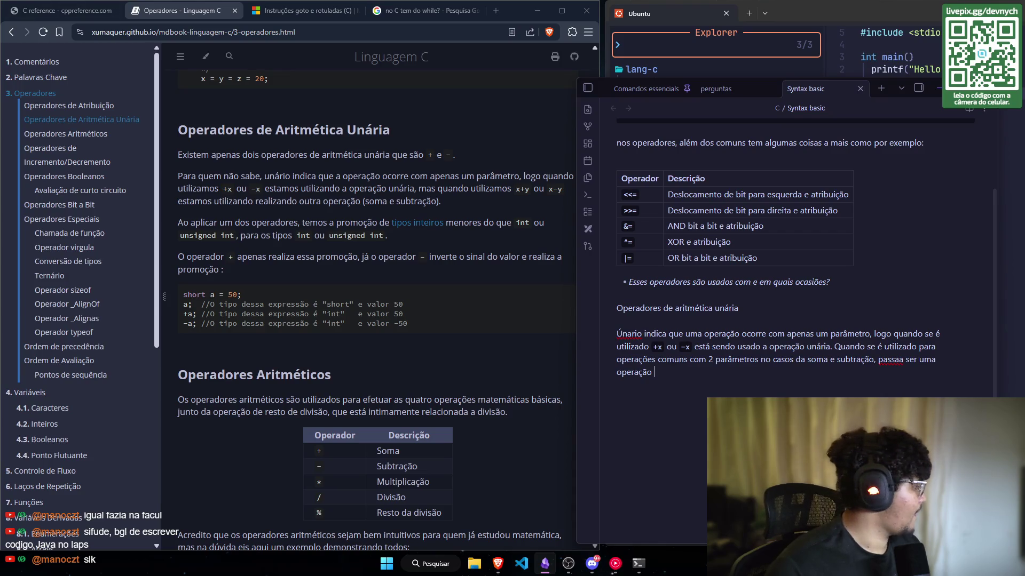
Step: End the paragraph with 'binaria.' and start a new line below it
key("super+d")
key("super+d")
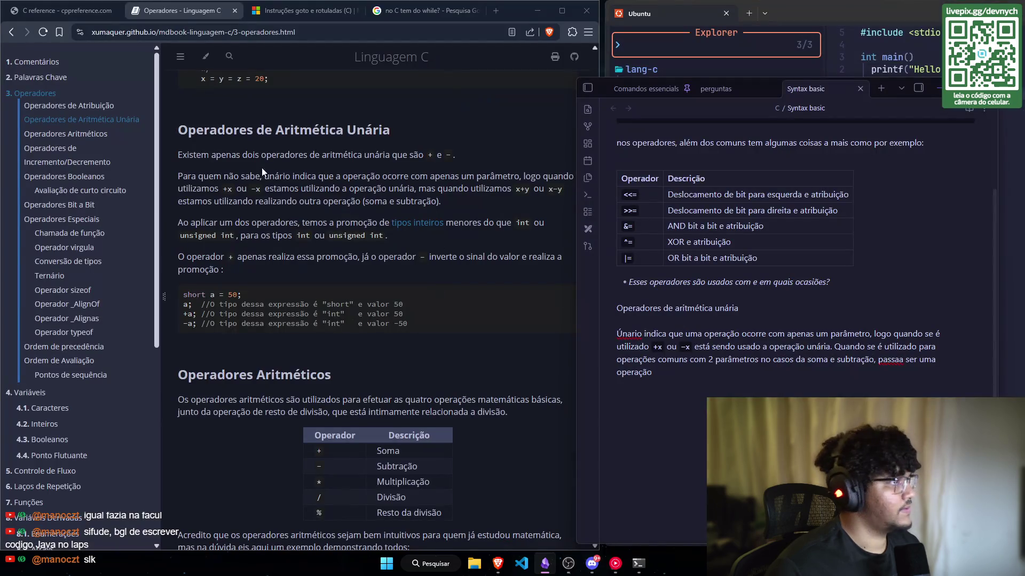
left_click(493, 11)
left_click(472, 11)
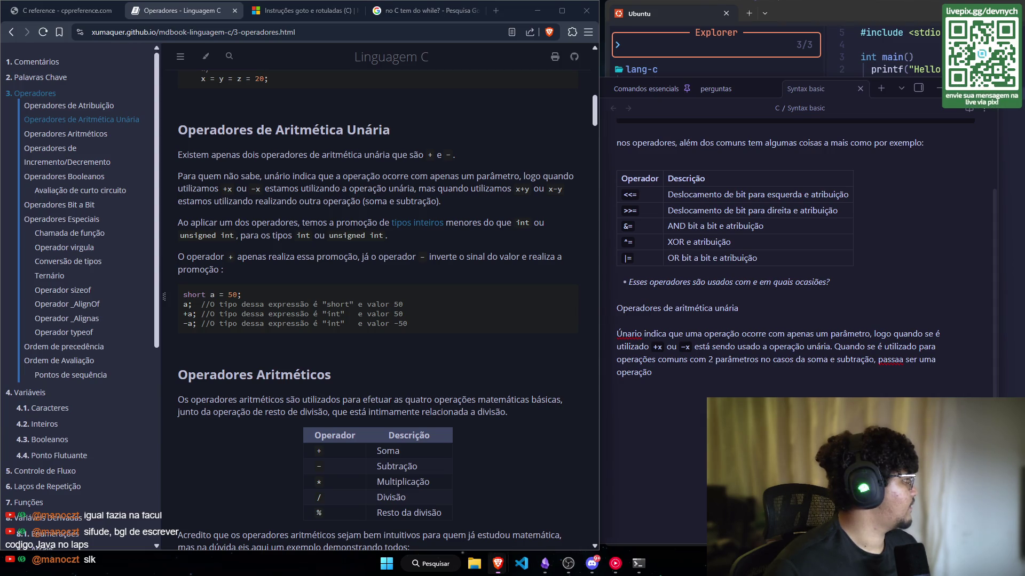
left_click(768, 374)
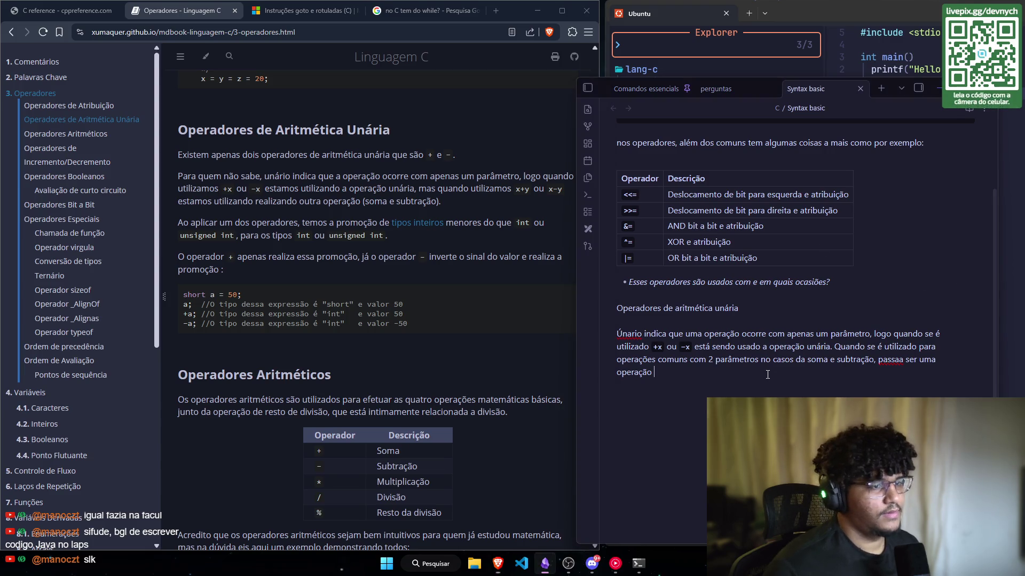
type("binaria")
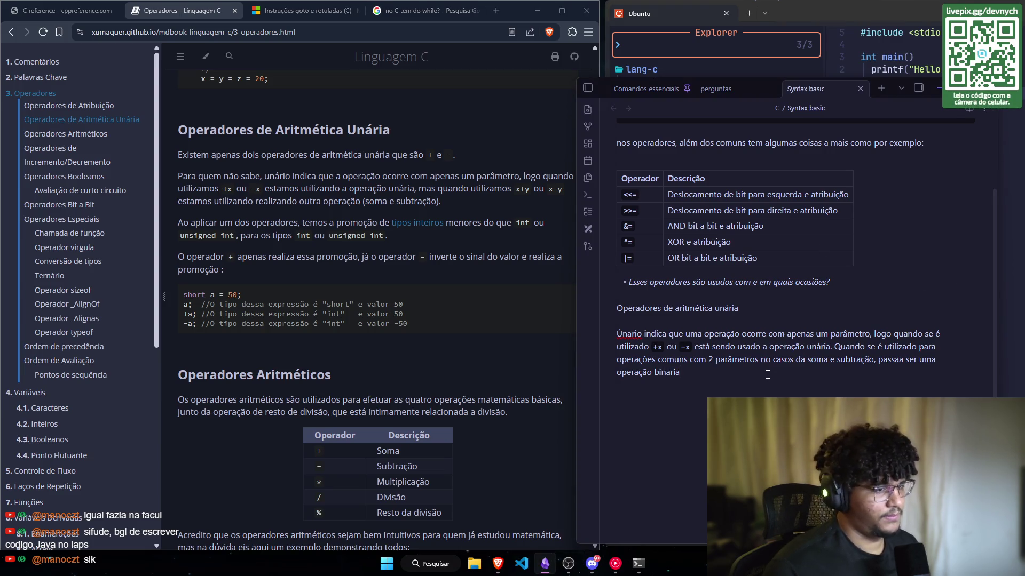
type(".")
key("Return")
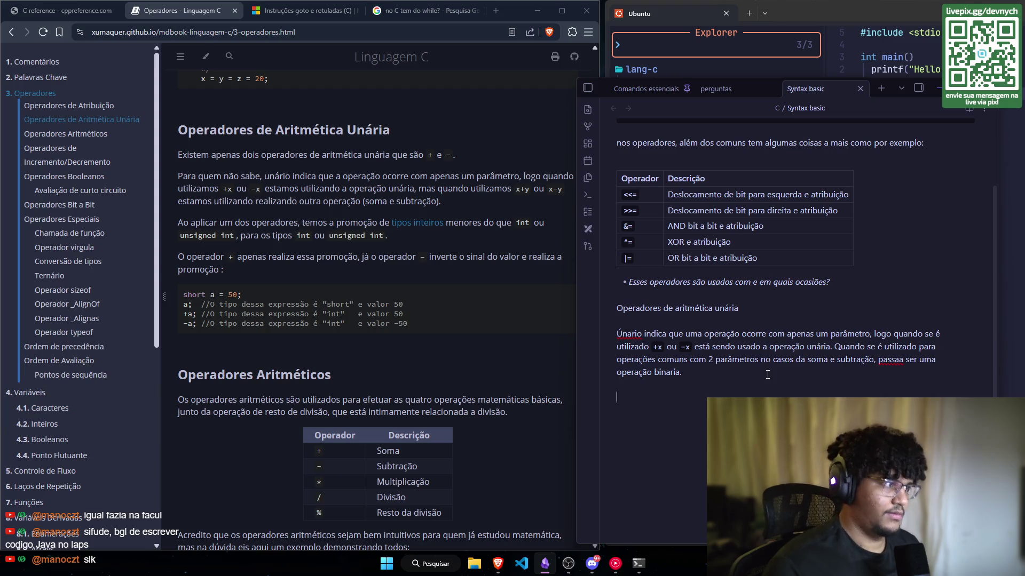
Step: Write that C allows integer type promotion 'da seguinte forma:' and copy the short a = 50 example
type("No")
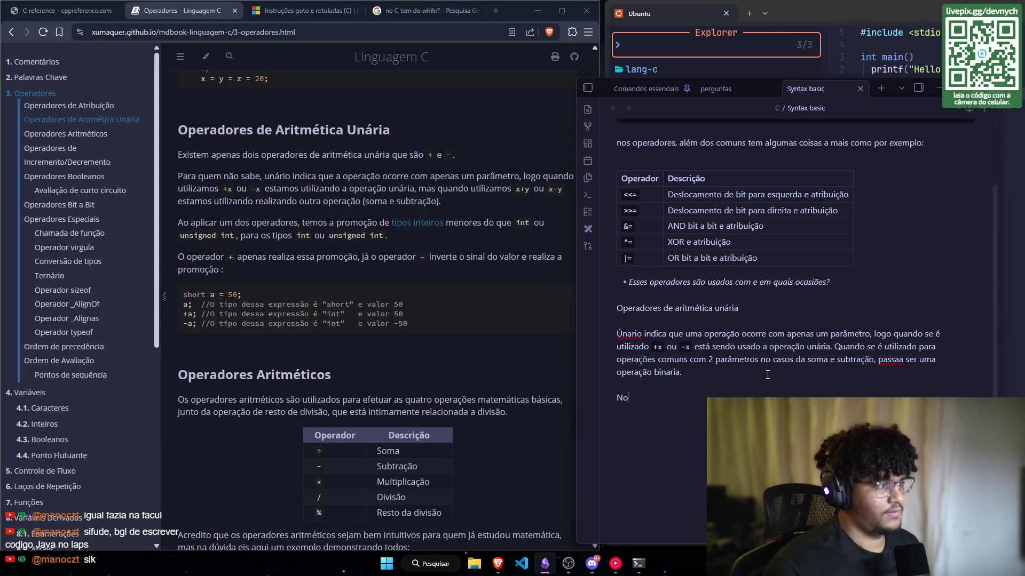
type(" C, é")
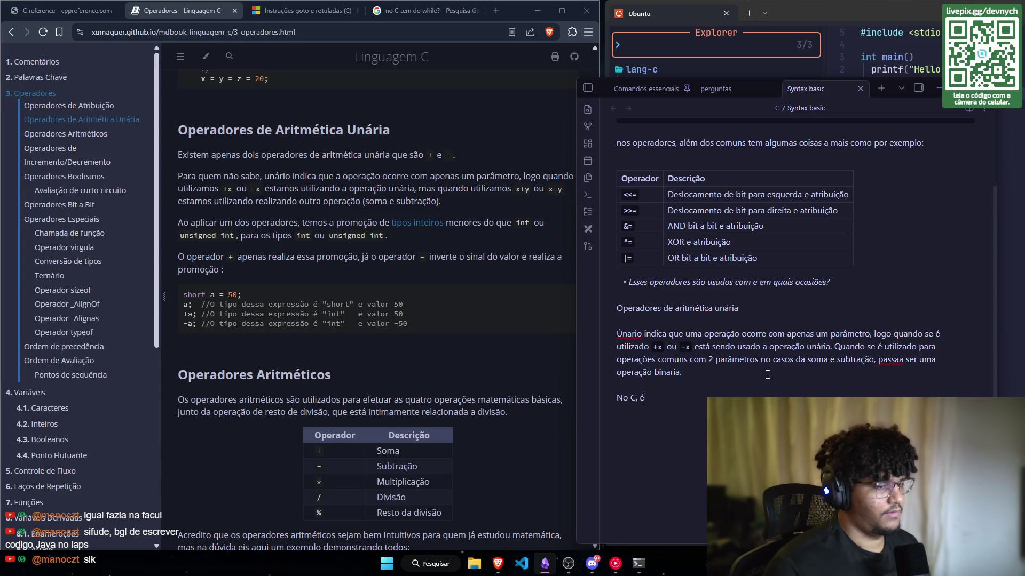
type(" possível aplicar")
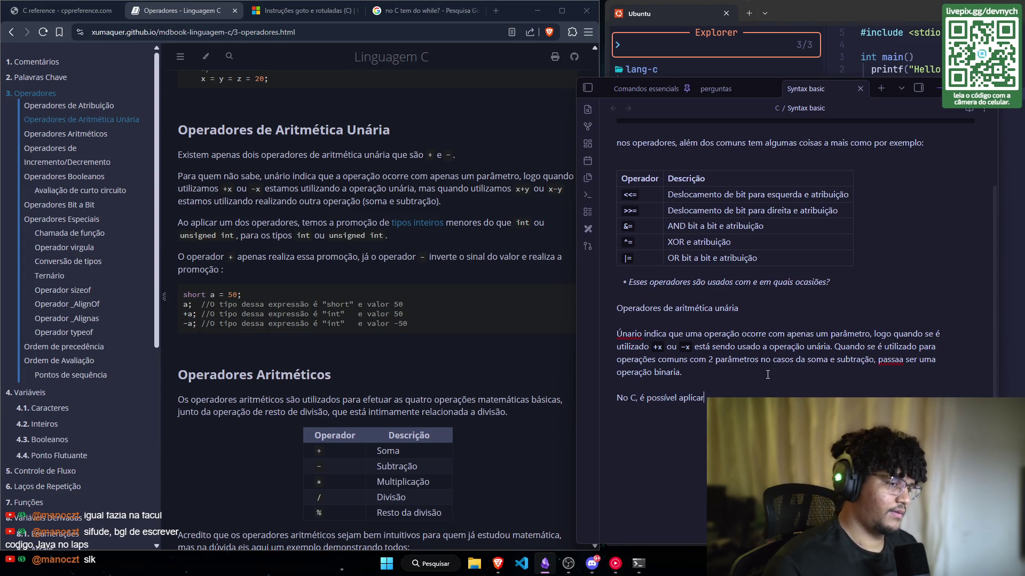
type(" promoção de ti")
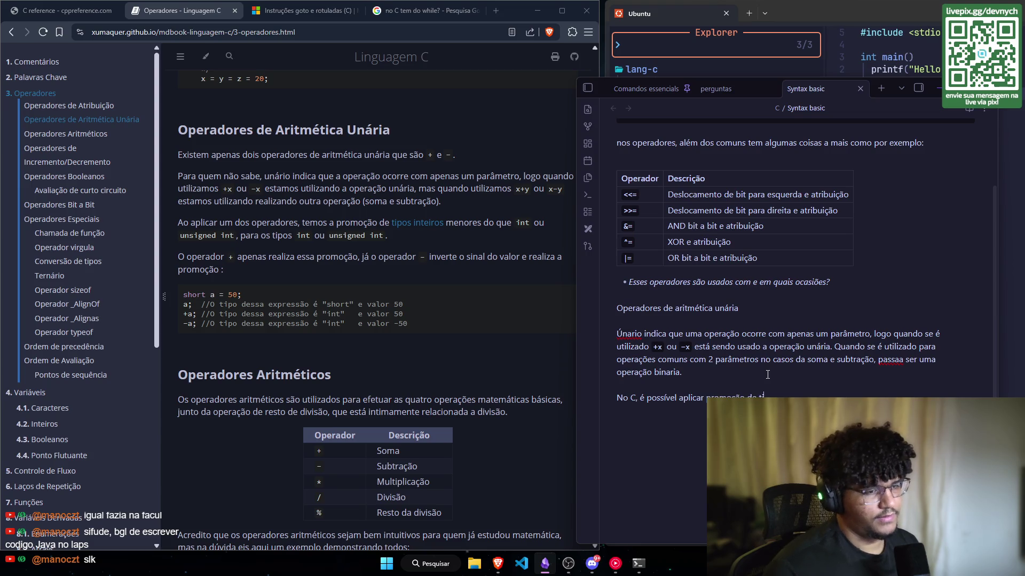
type("pos inteiros")
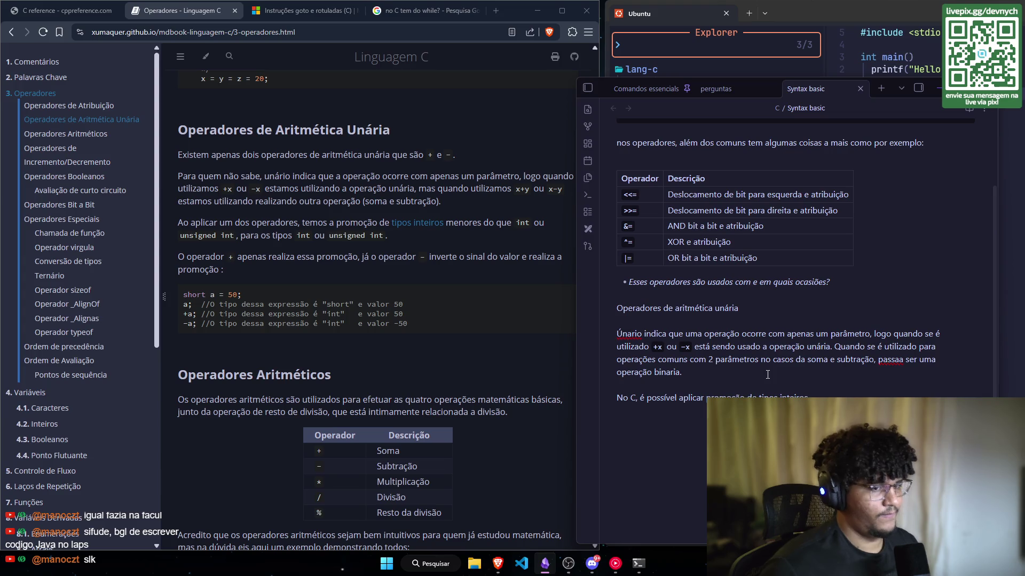
type("er feito da d")
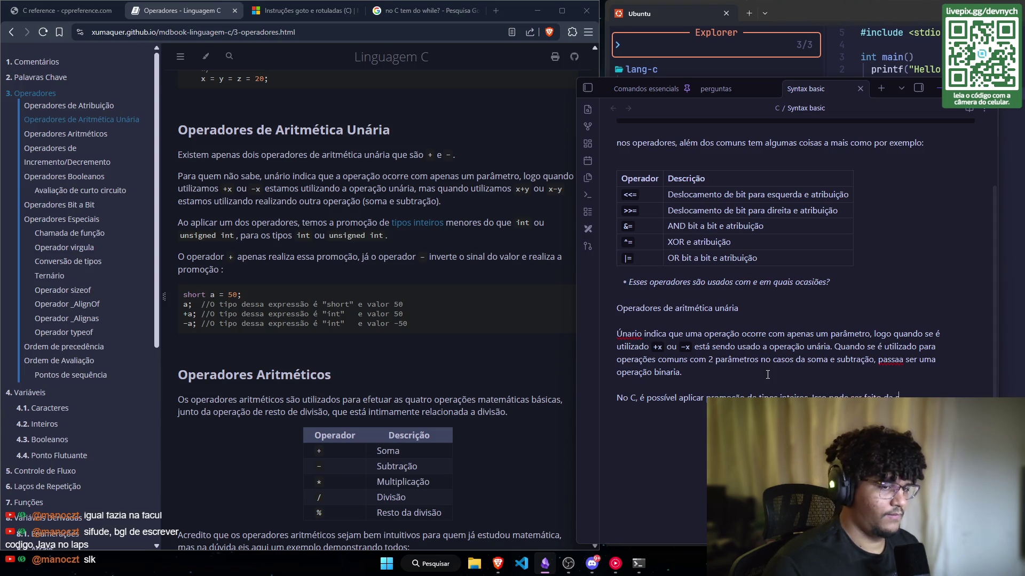
key("BackSpace")
type("seguinte forma:")
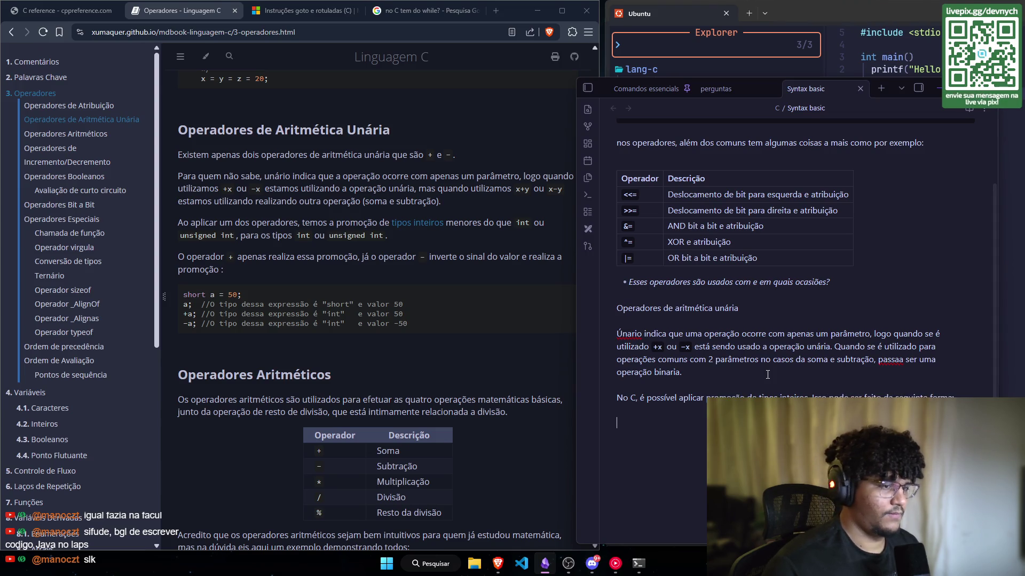
left_click(422, 322)
Step: Paste the short a = 50 example into a new ```c code block under the sentence
left_click(563, 303)
key("alt+Tab")
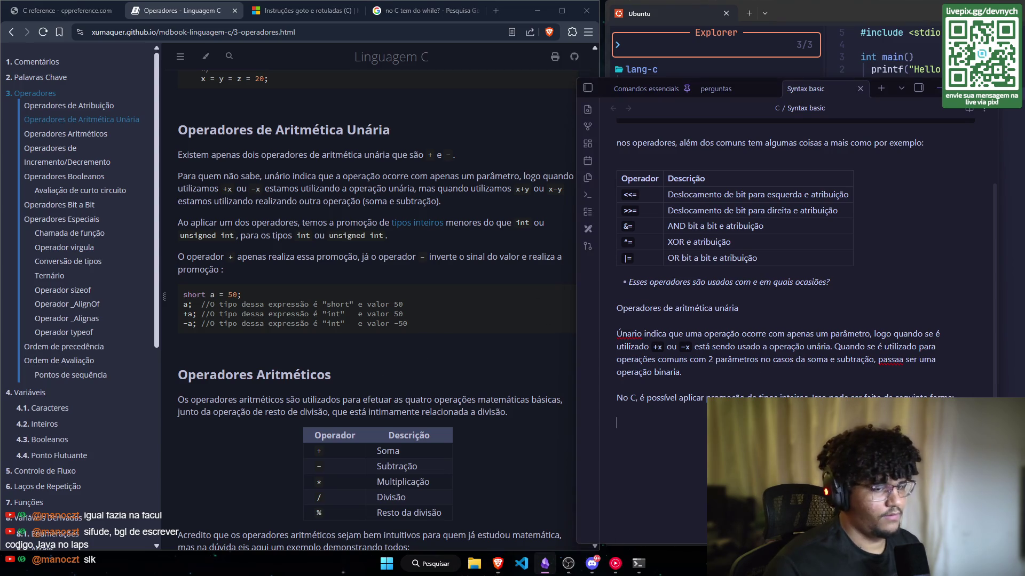
key("Return")
type("```c")
key("Return")
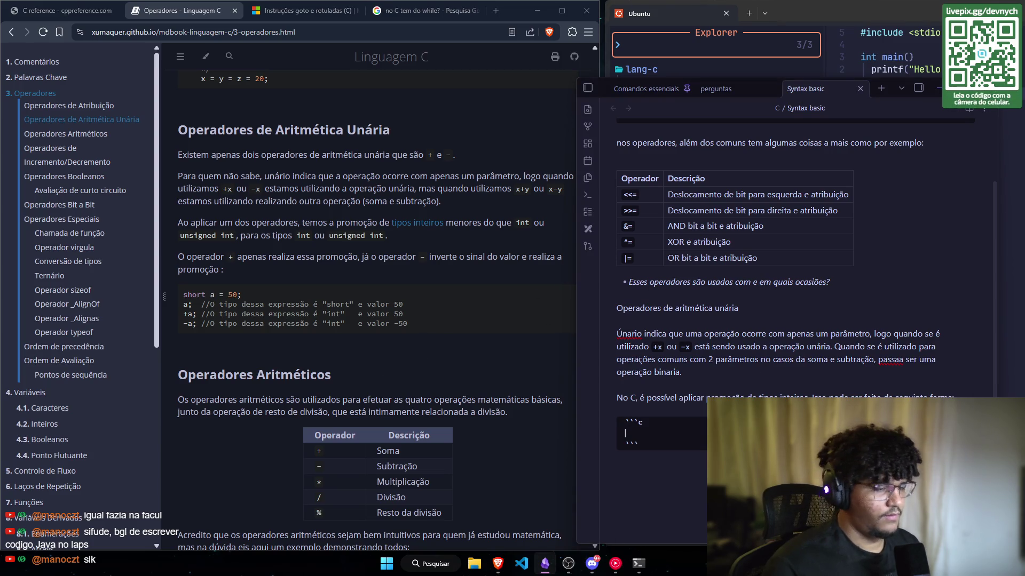
key("ctrl+v")
scroll(741, 355, "down", 1)
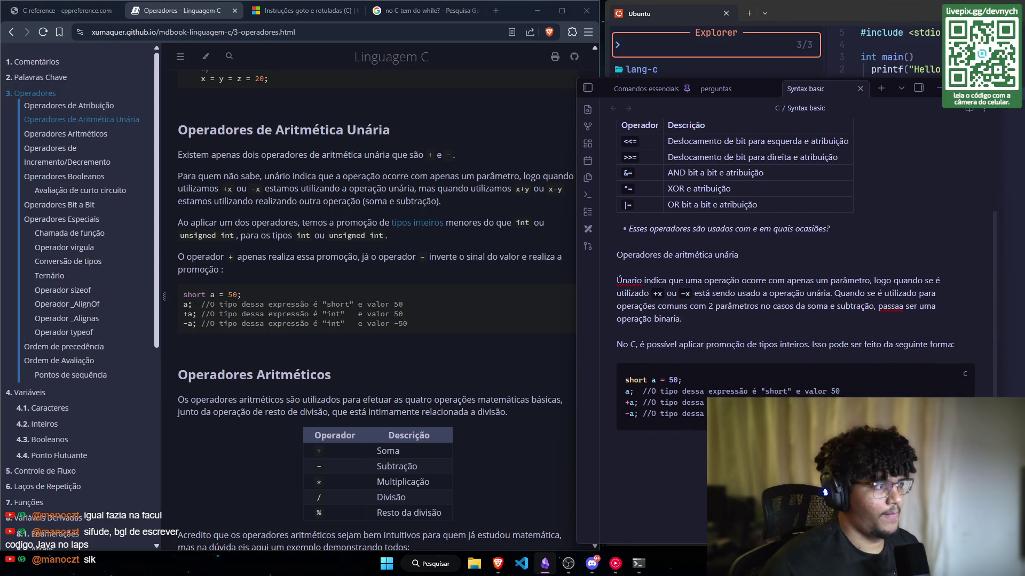
left_click(640, 369)
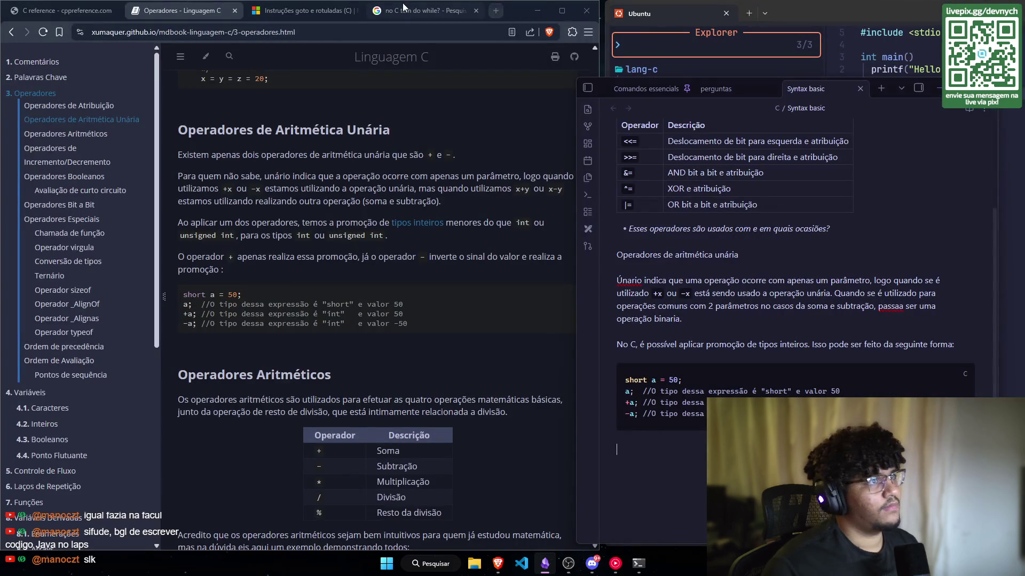
Step: Glance at the do-while search results, then switch to the Operadores documentation page
left_click(403, 8)
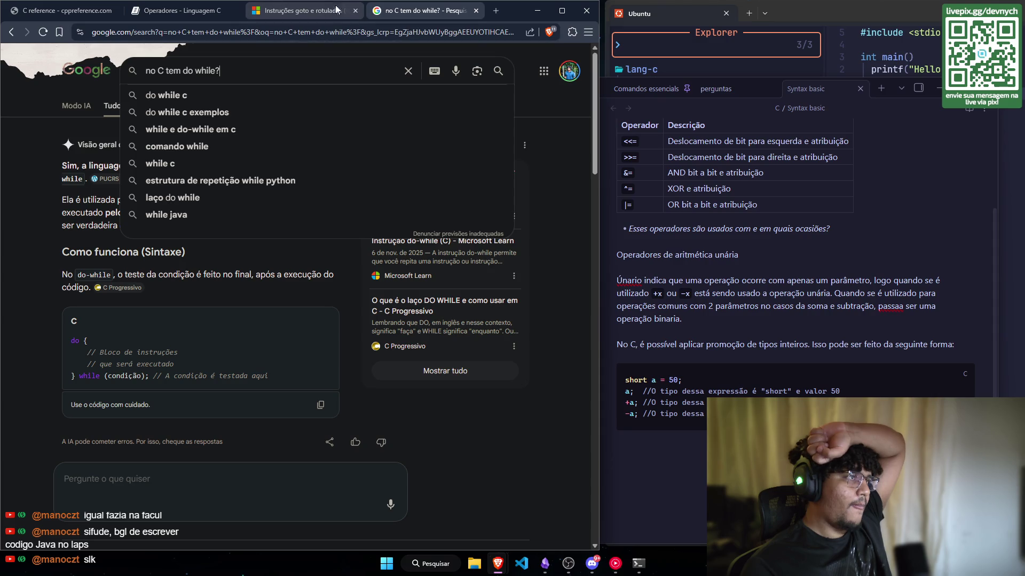
left_click(308, 17)
left_click(212, 17)
scroll(351, 396, "up", 10)
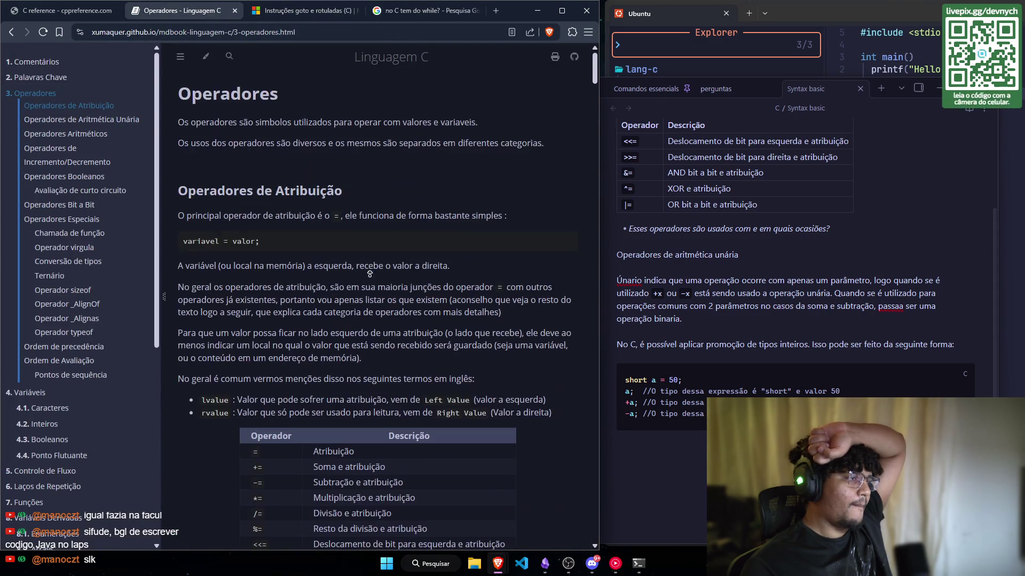
scroll(359, 335, "down", 5)
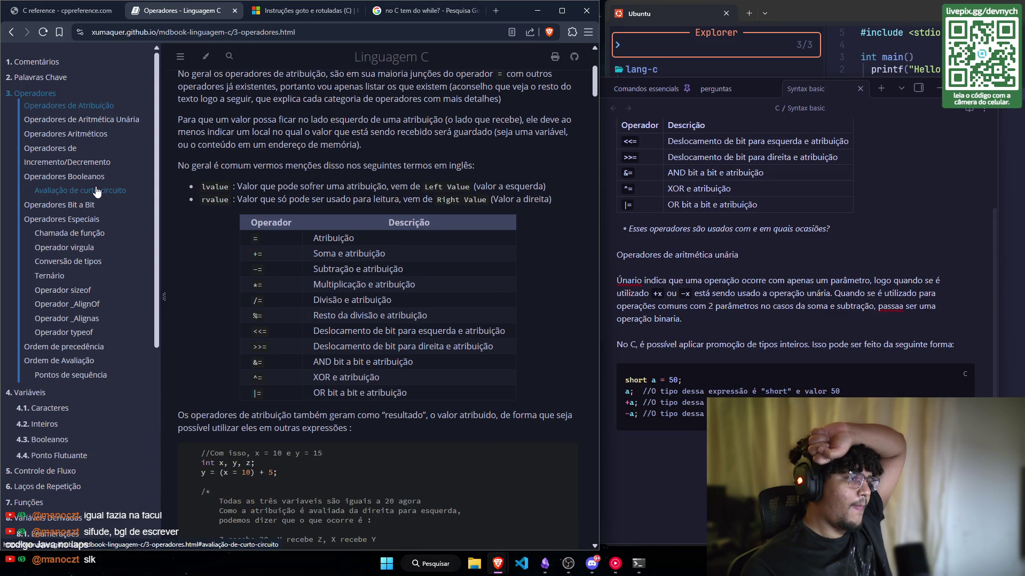
Step: Open the Palavras Chave chapter, scroll to its keyword summary, and return to the do-while search
left_click(50, 93)
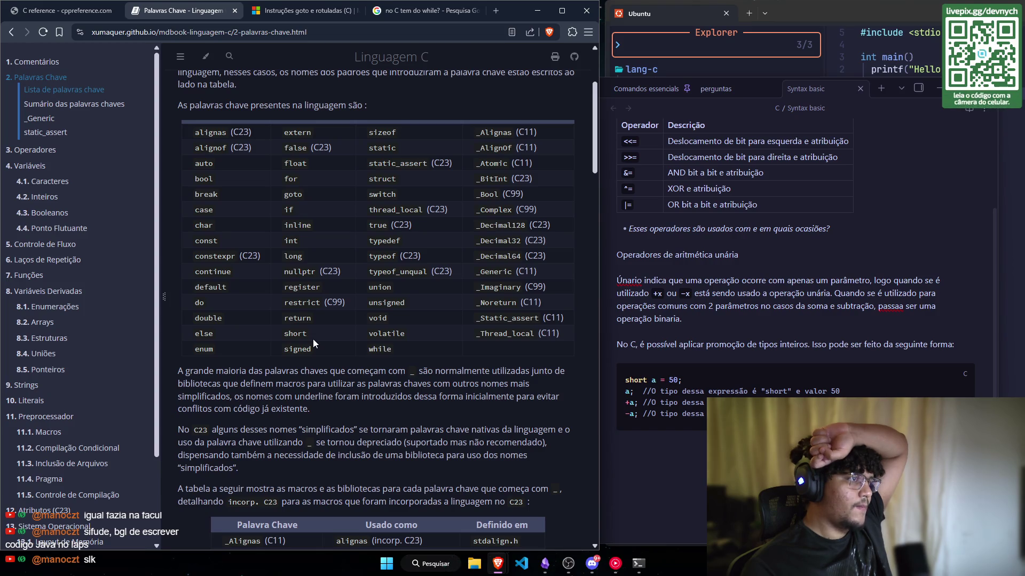
scroll(313, 338, "down", 6)
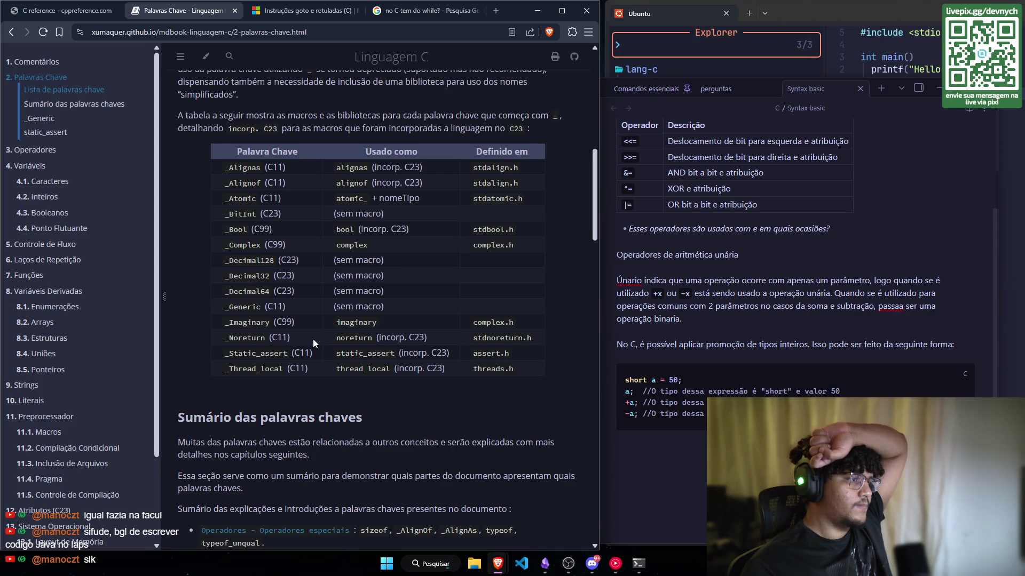
scroll(313, 339, "down", 6)
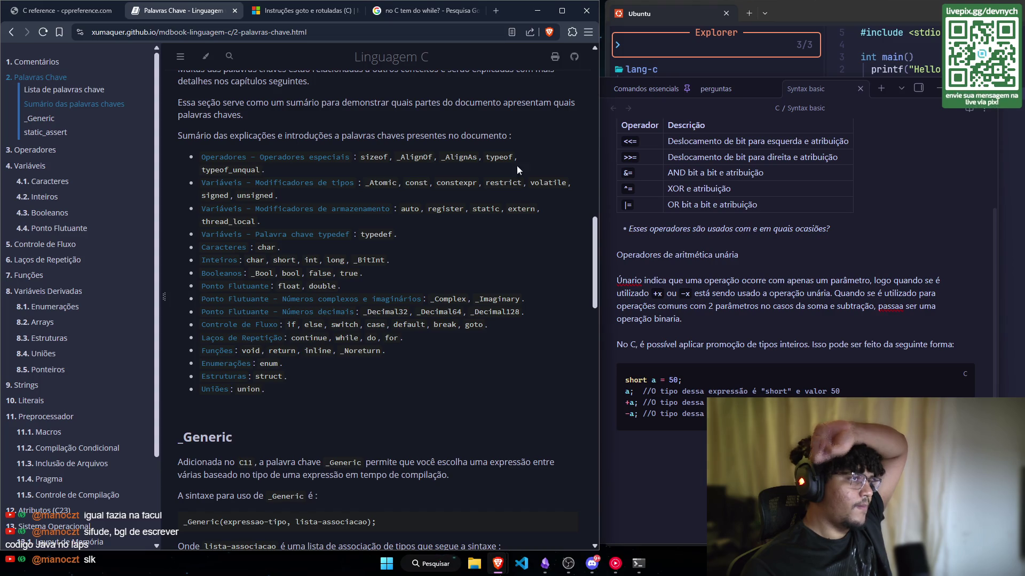
left_click(422, 10)
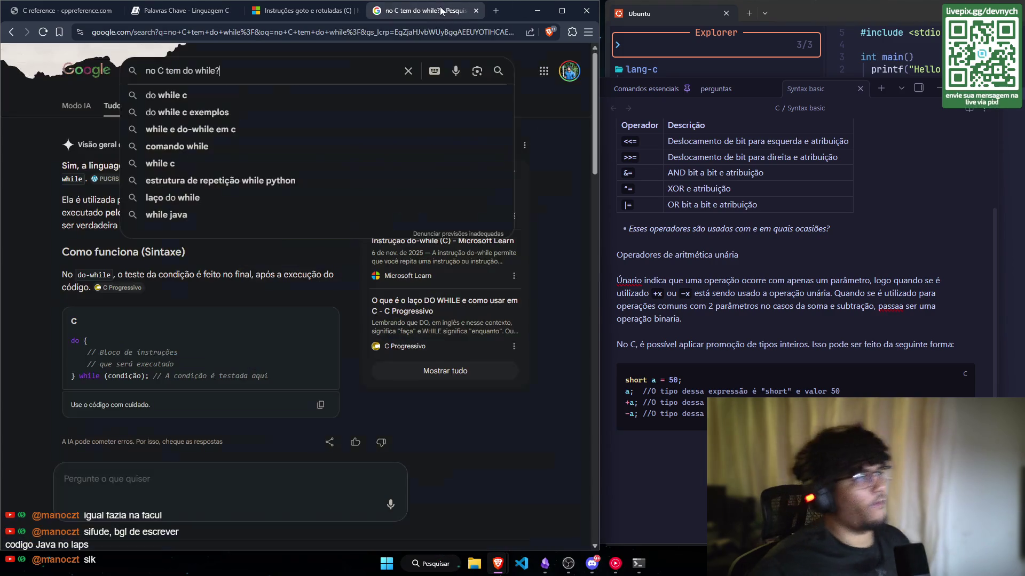
Step: Search Google for 'unsigned int in GO' and scroll through the results
left_click(408, 70)
type("unsig")
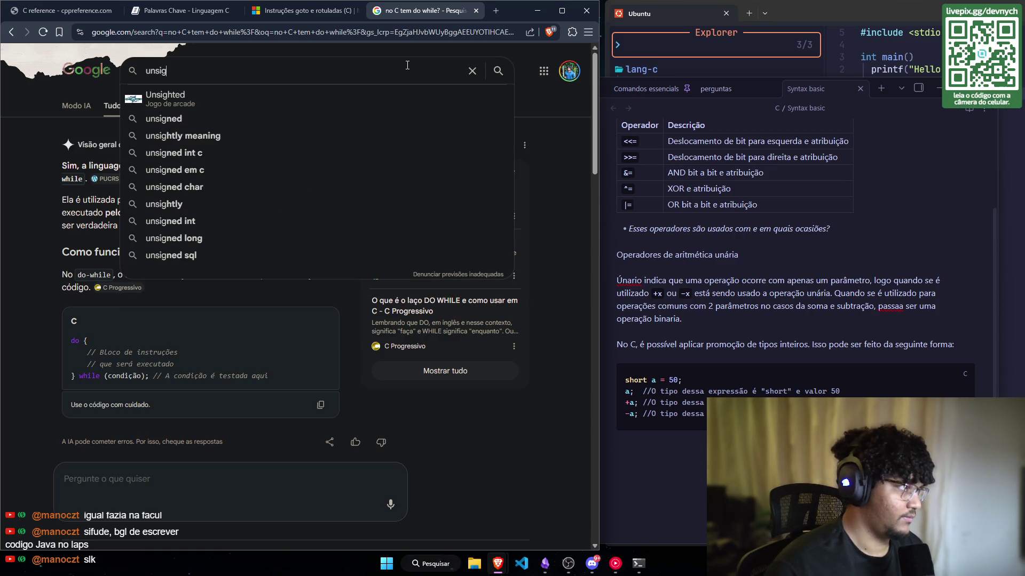
type("ned int in")
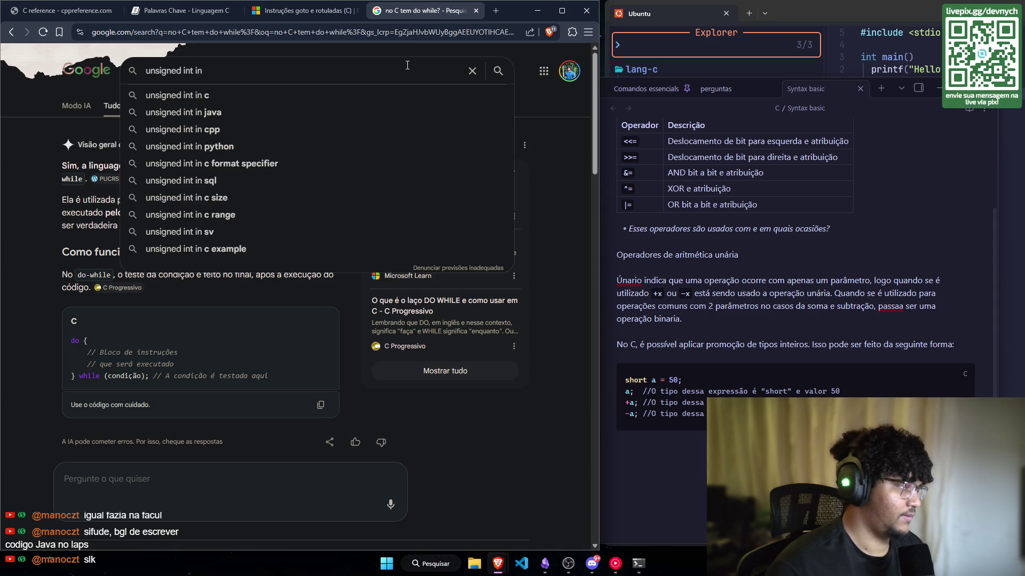
type(" GO")
key("Return")
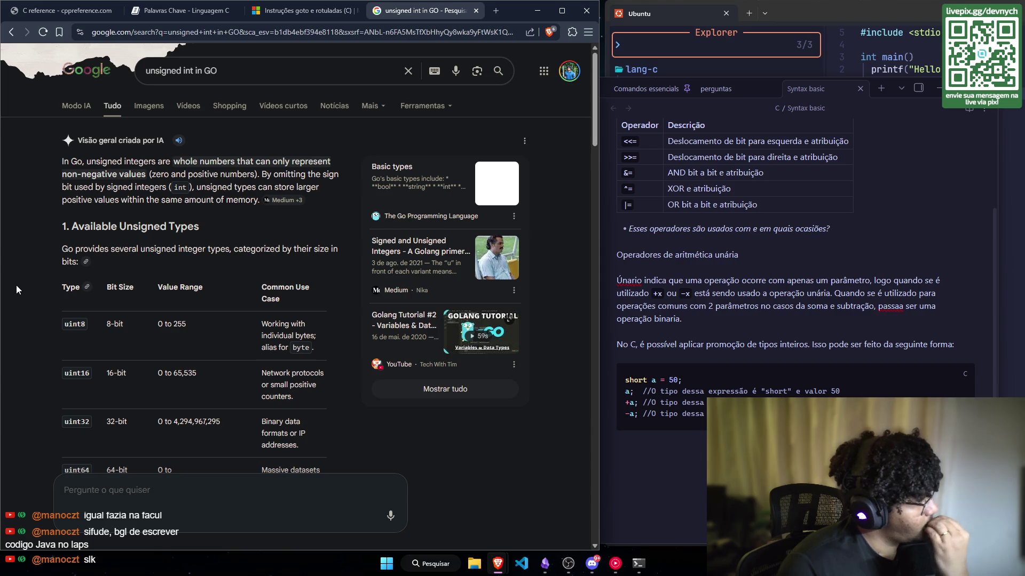
scroll(16, 290, "down", 2)
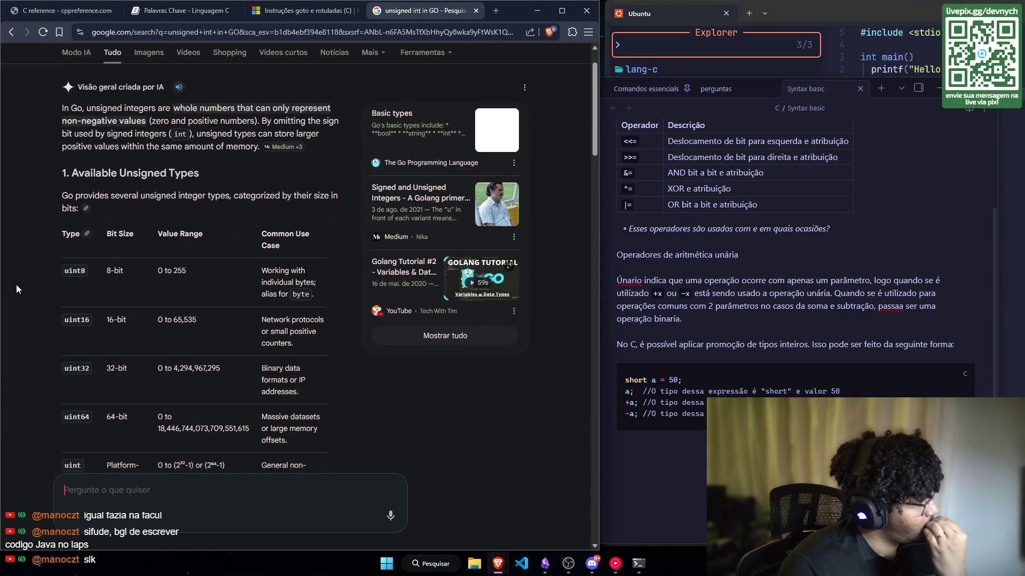
scroll(16, 289, "down", 1)
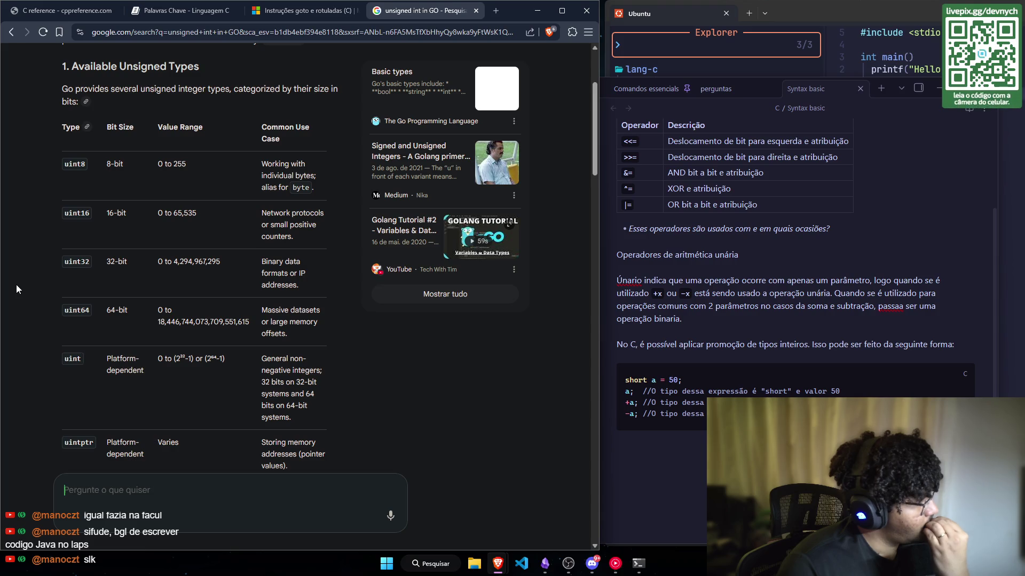
scroll(17, 289, "down", 1)
scroll(17, 289, "down", 2)
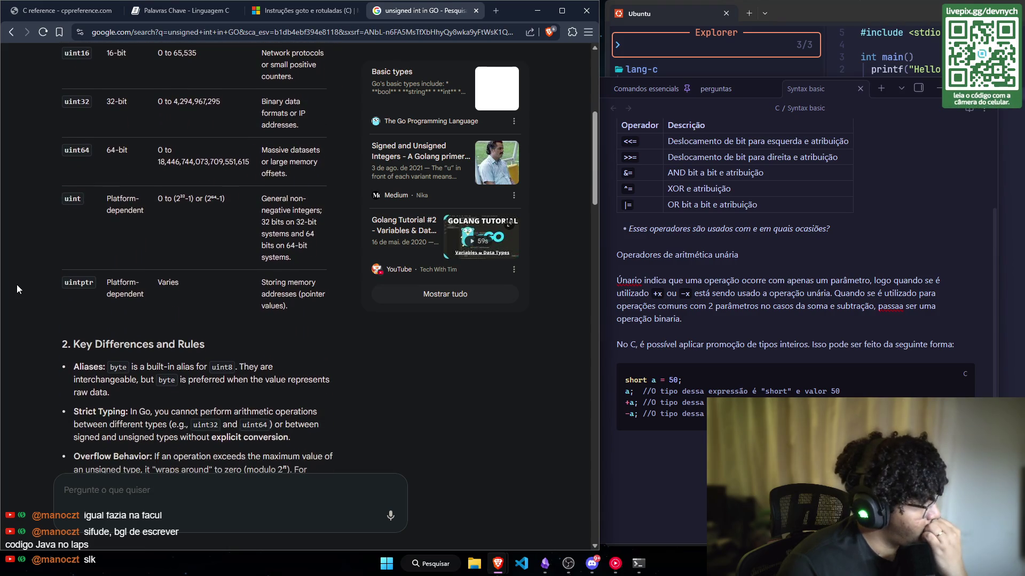
scroll(17, 289, "up", 6)
Step: Refine the query to 'unsigned int in GO vs C' and run it
left_click(246, 65)
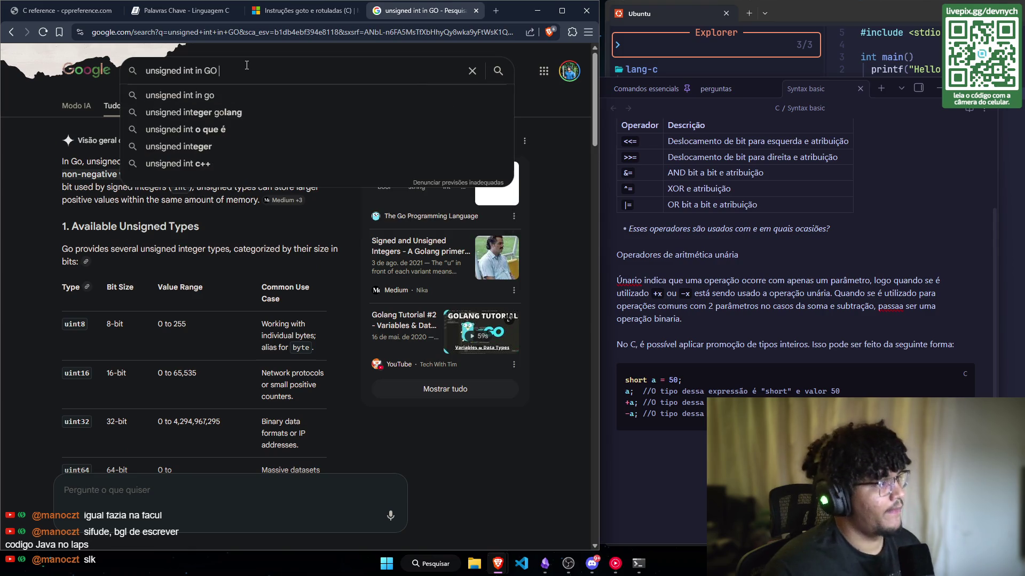
type("vs C")
key("Return")
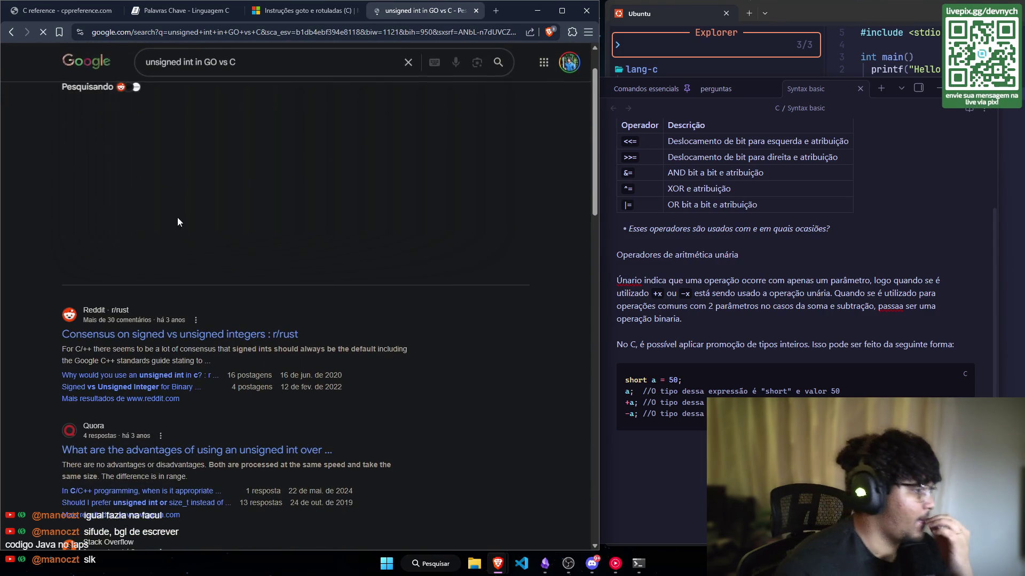
Step: Expand the AI overview and highlight Go's strict type conversion rule in the comparison
left_click(173, 267)
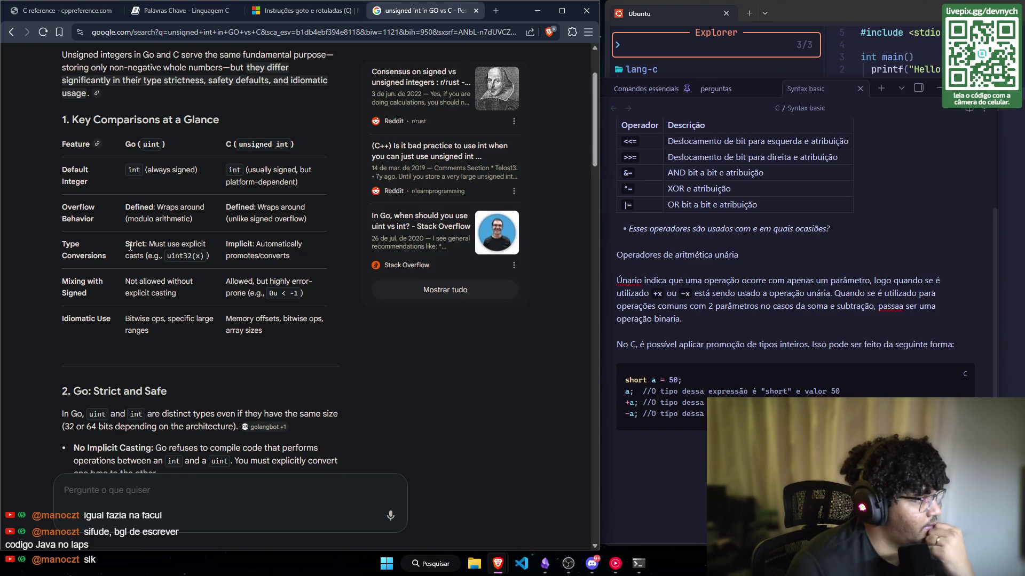
left_click_drag(129, 246, 208, 256)
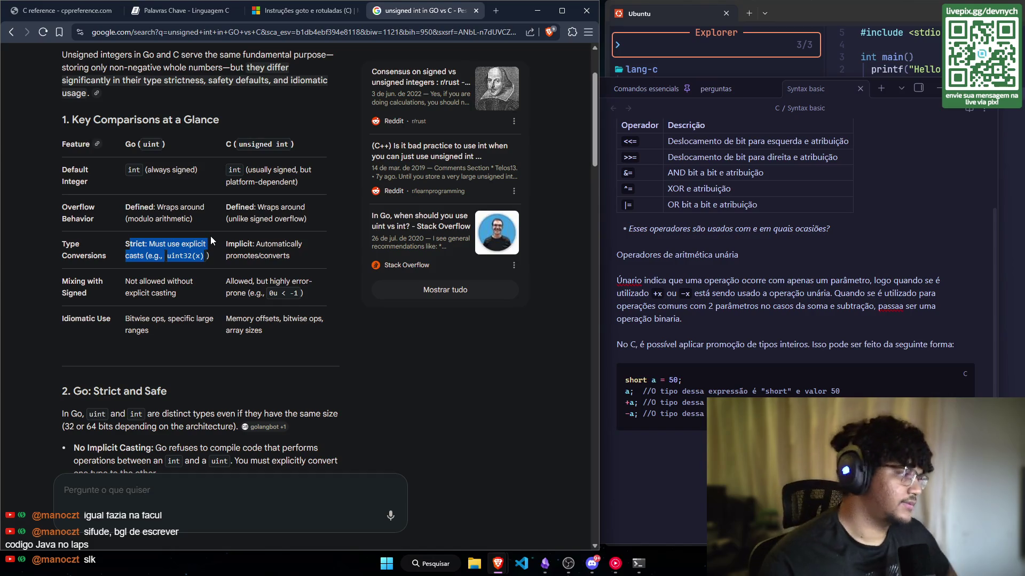
scroll(203, 227, "down", 2)
left_click(195, 213)
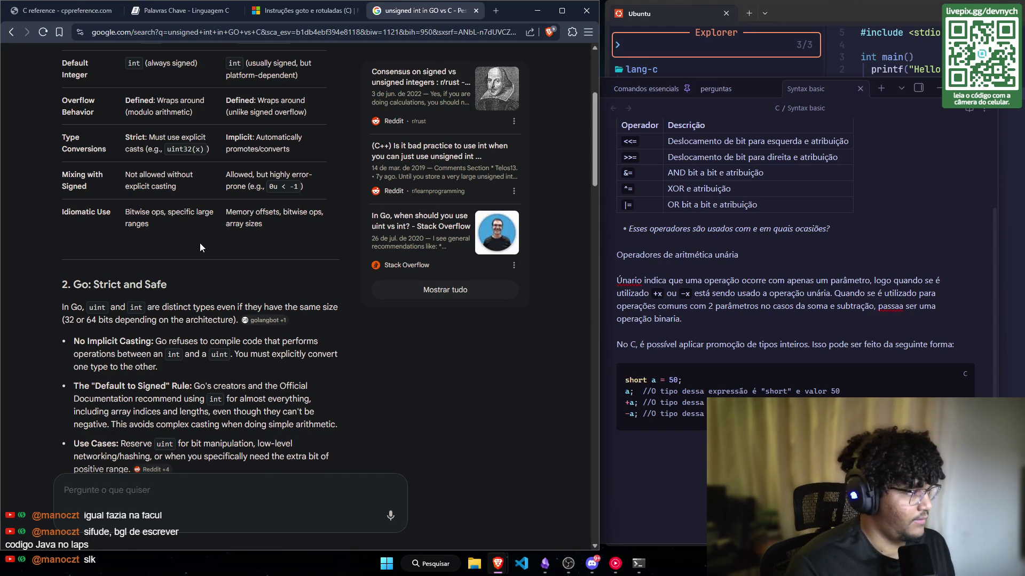
Step: Read through the remaining sections of the Go vs C unsigned integer comparison
scroll(200, 243, "down", 3)
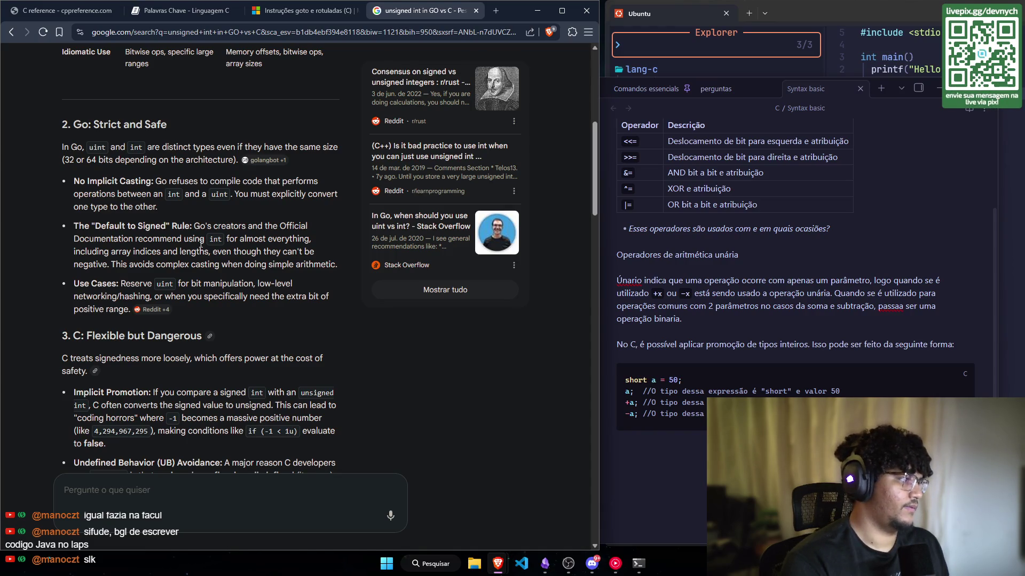
scroll(201, 244, "down", 1)
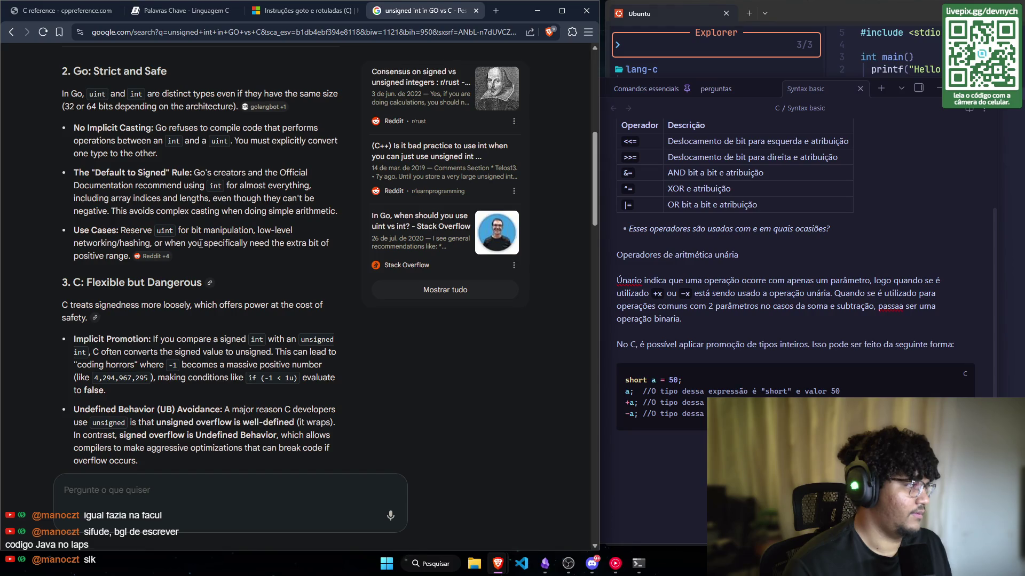
scroll(201, 244, "down", 1)
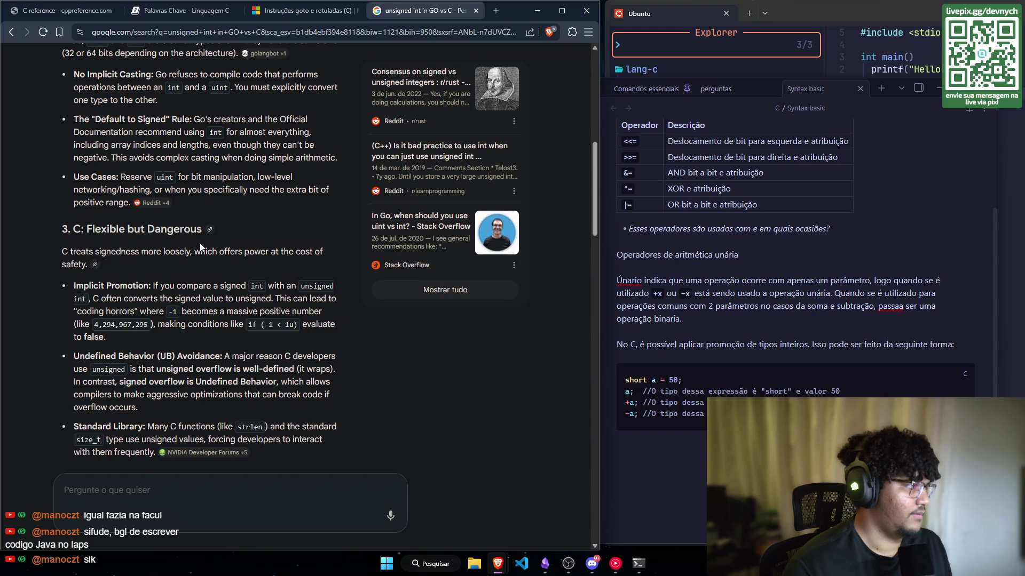
scroll(200, 247, "down", 1)
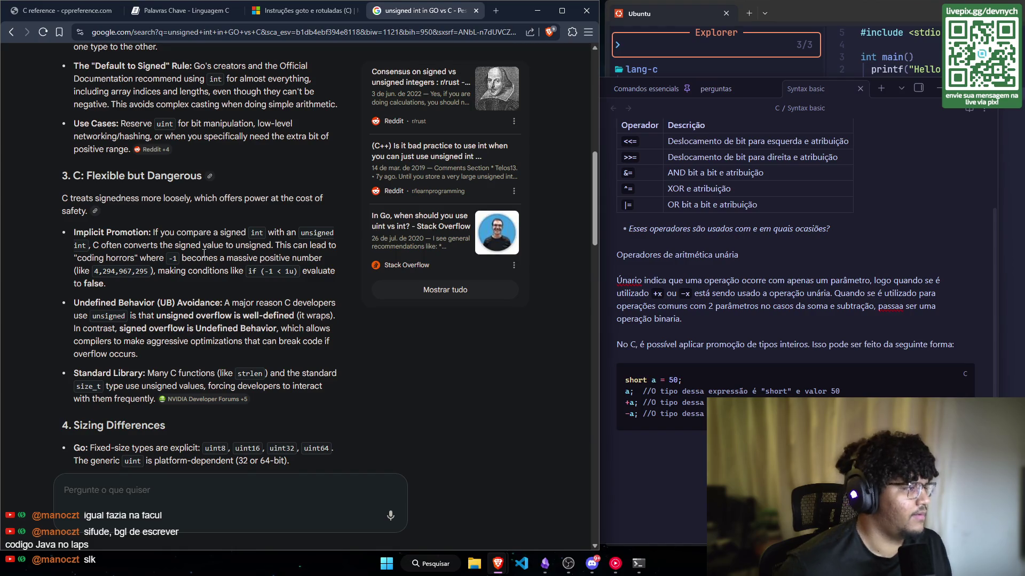
scroll(204, 253, "down", 1)
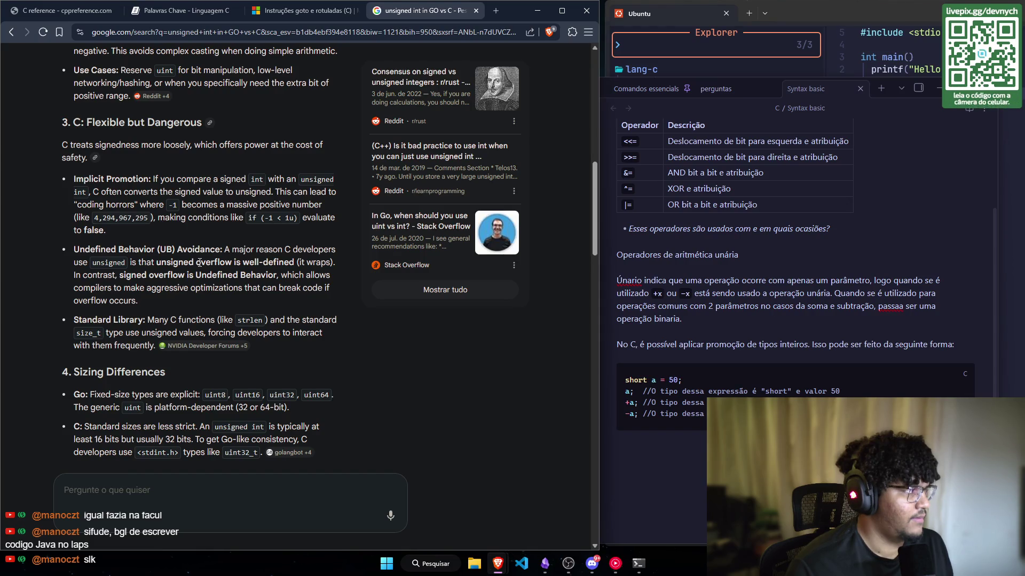
scroll(199, 262, "down", 1)
mouse_move(208, 299)
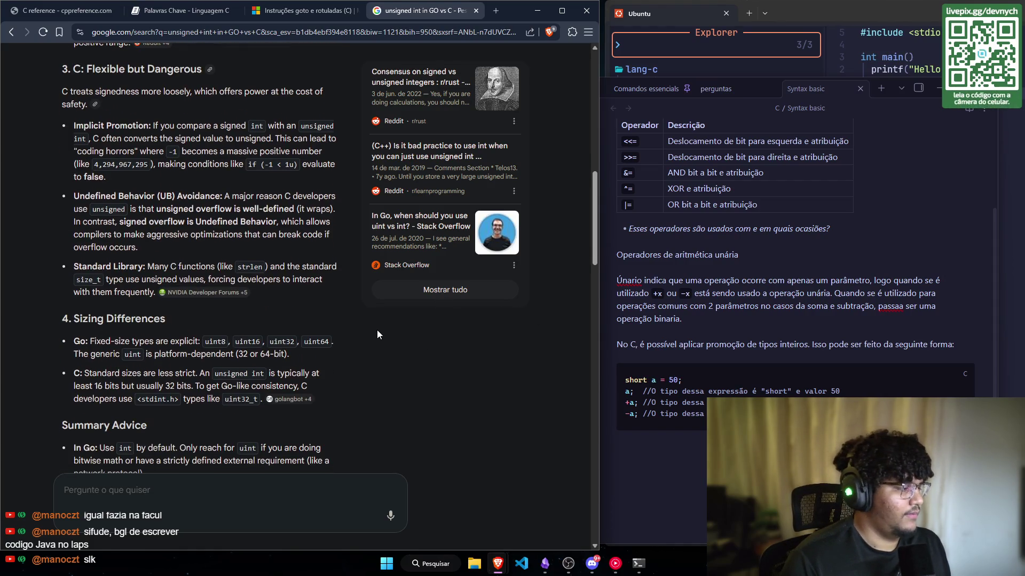
scroll(228, 316, "down", 1)
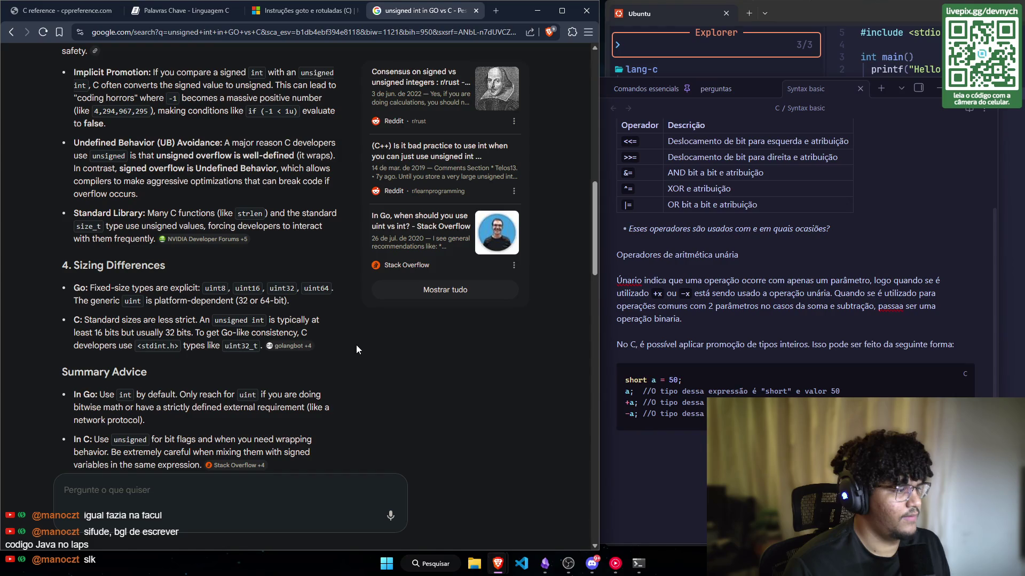
scroll(356, 345, "up", 1)
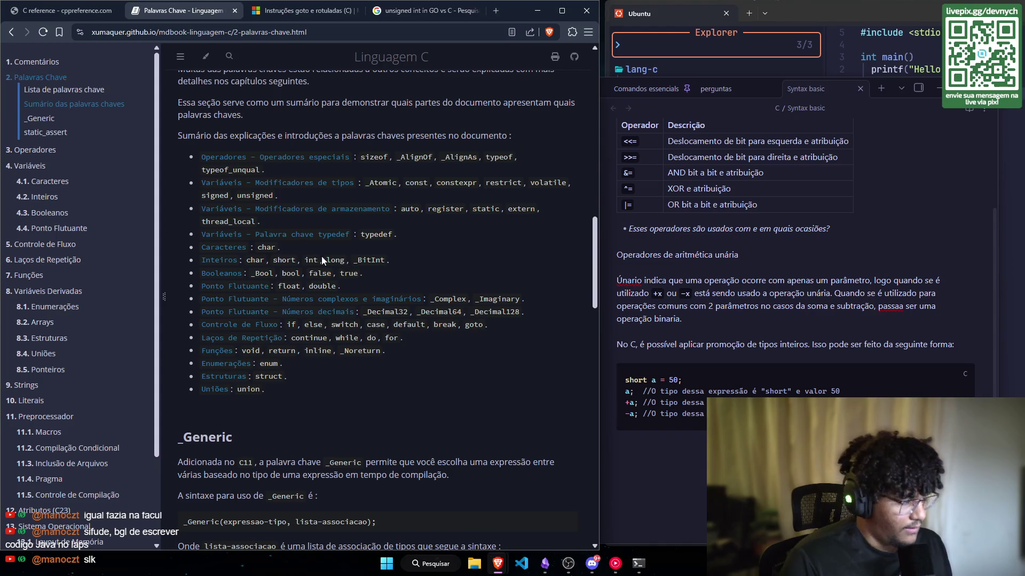
Step: Open the Operadores chapter of the C book and place the note cursor below the unary example
left_click(35, 149)
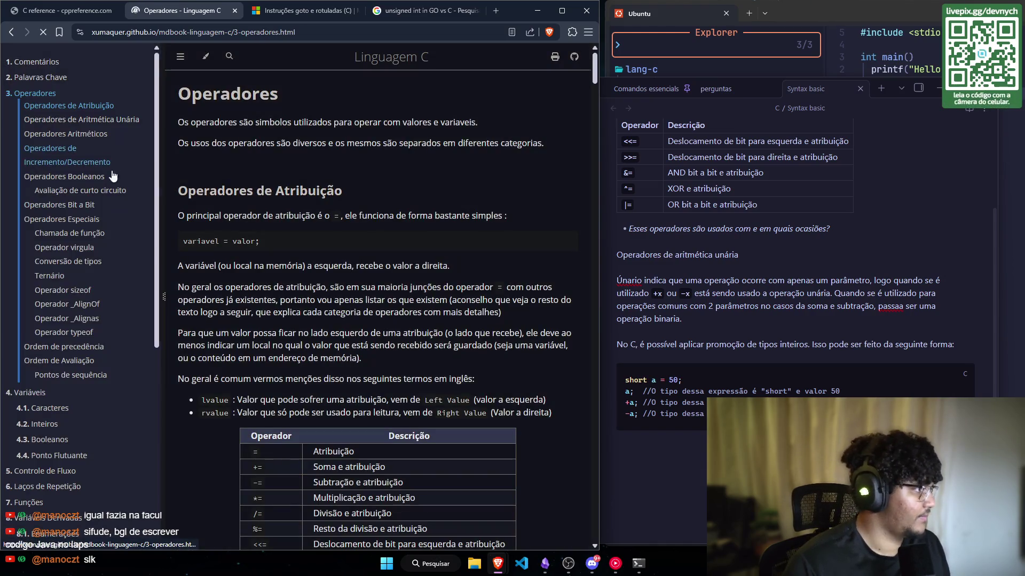
scroll(271, 432, "down", 8)
scroll(262, 400, "down", 8)
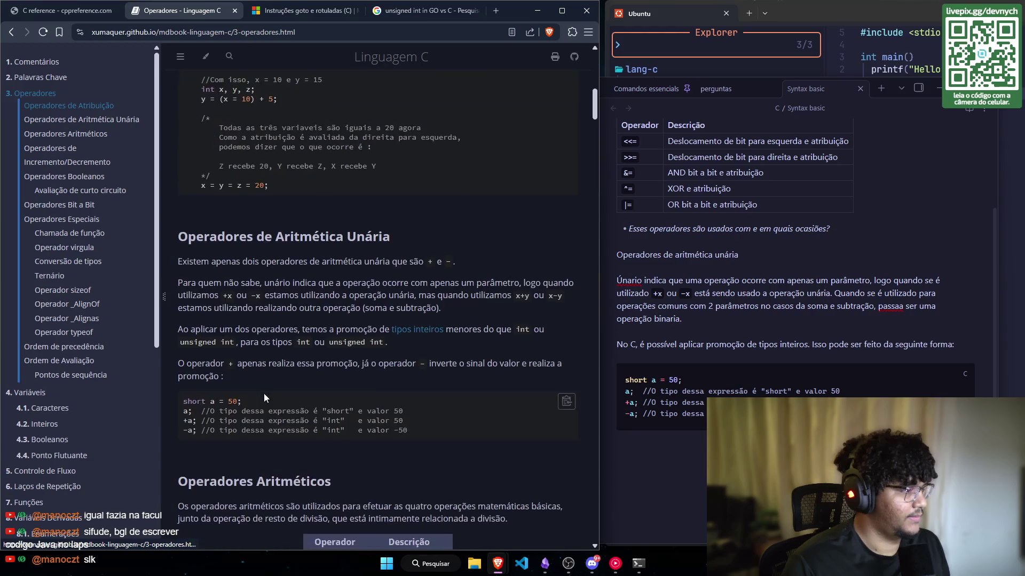
scroll(263, 397, "up", 1)
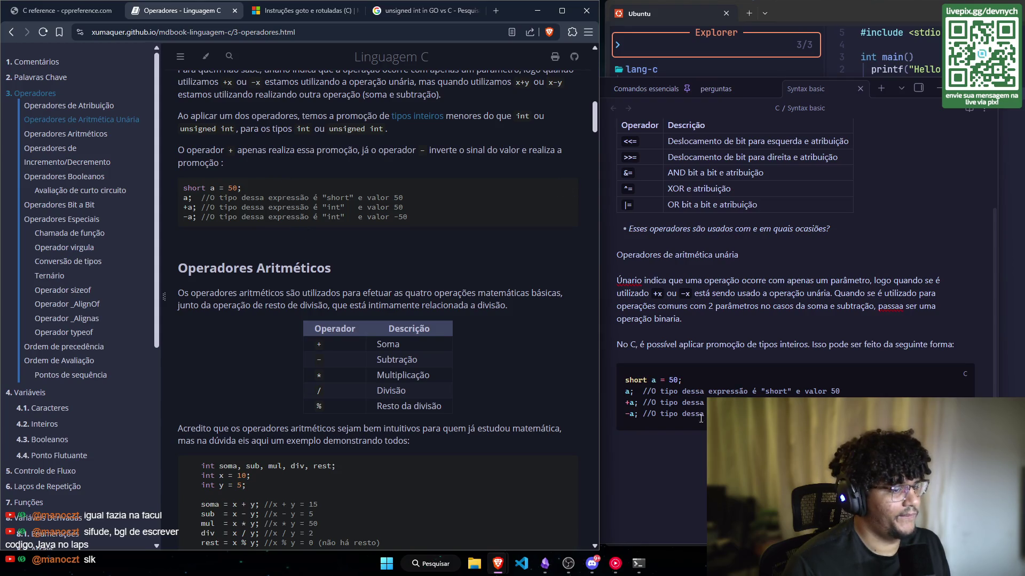
left_click(617, 449)
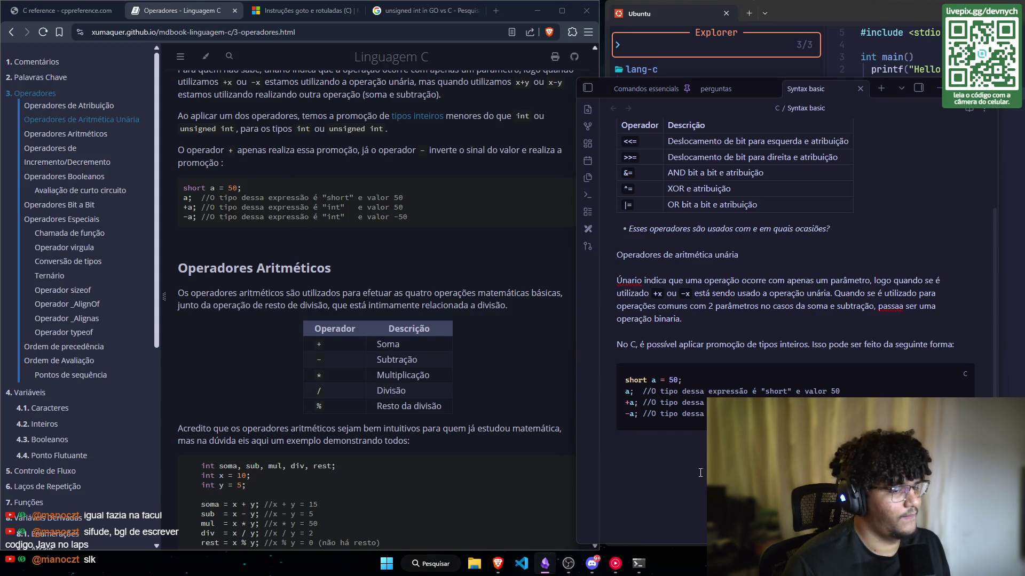
Step: Scroll the Operadores page down to the Operadores de Incremento/Decremento heading
scroll(700, 472, "up", 1)
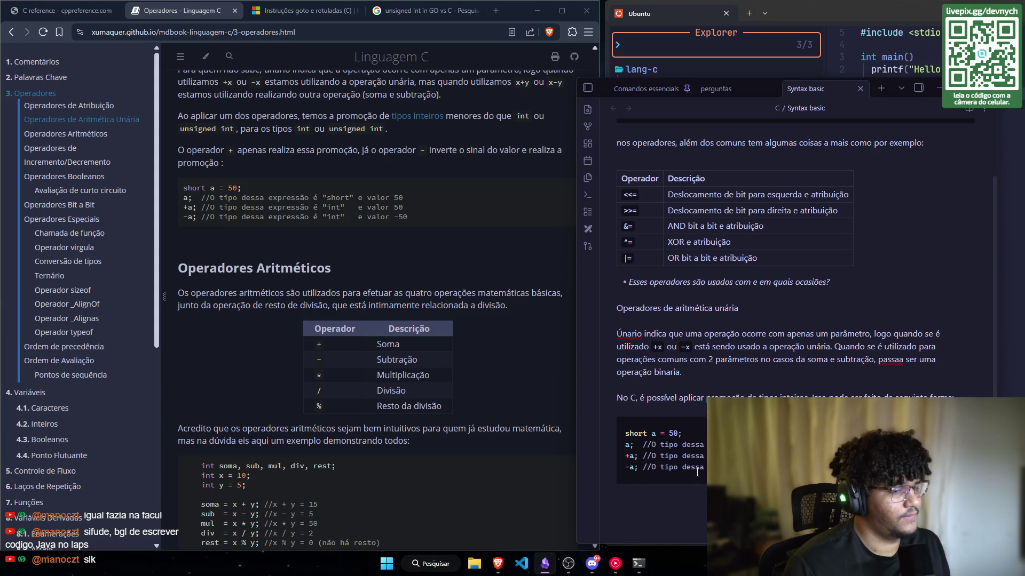
scroll(695, 470, "down", 3)
scroll(695, 468, "down", 1)
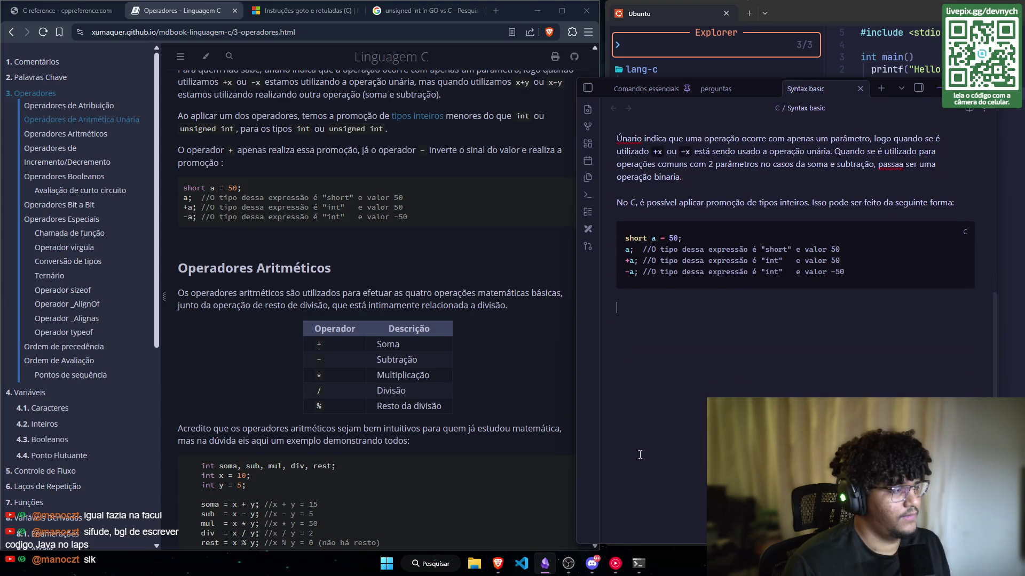
scroll(339, 322, "down", 1)
scroll(334, 159, "down", 1)
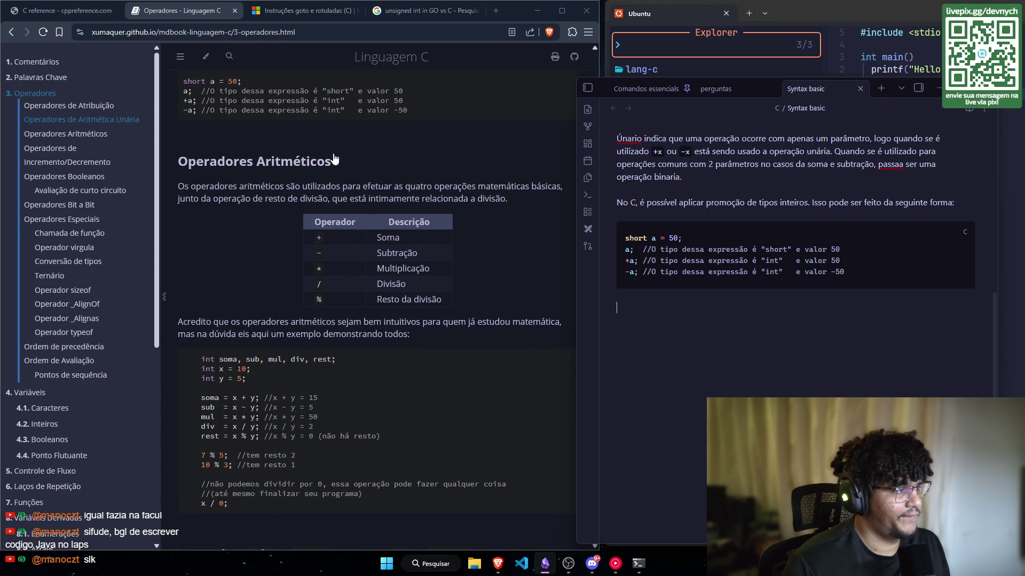
scroll(334, 159, "down", 1)
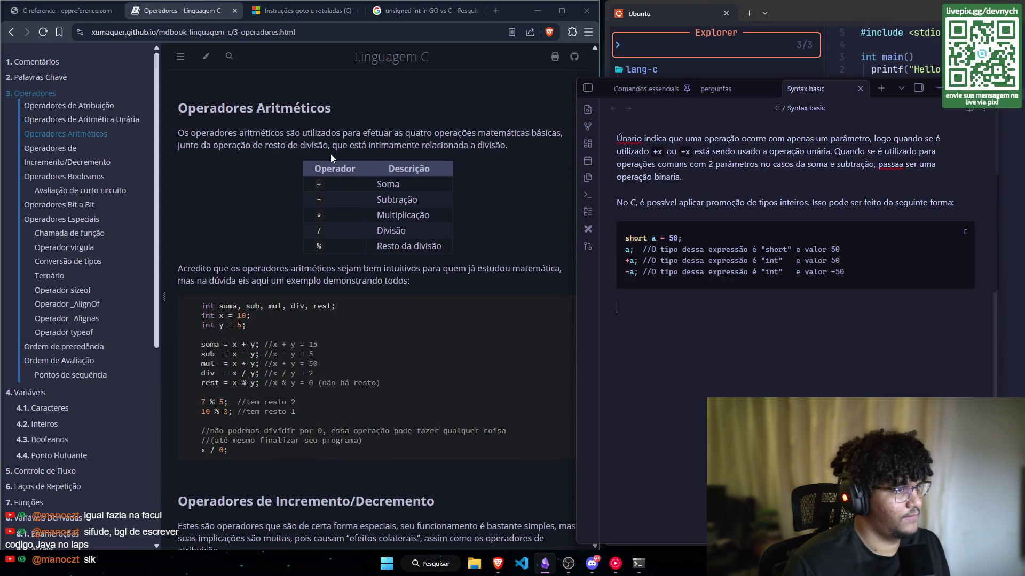
scroll(331, 154, "down", 3)
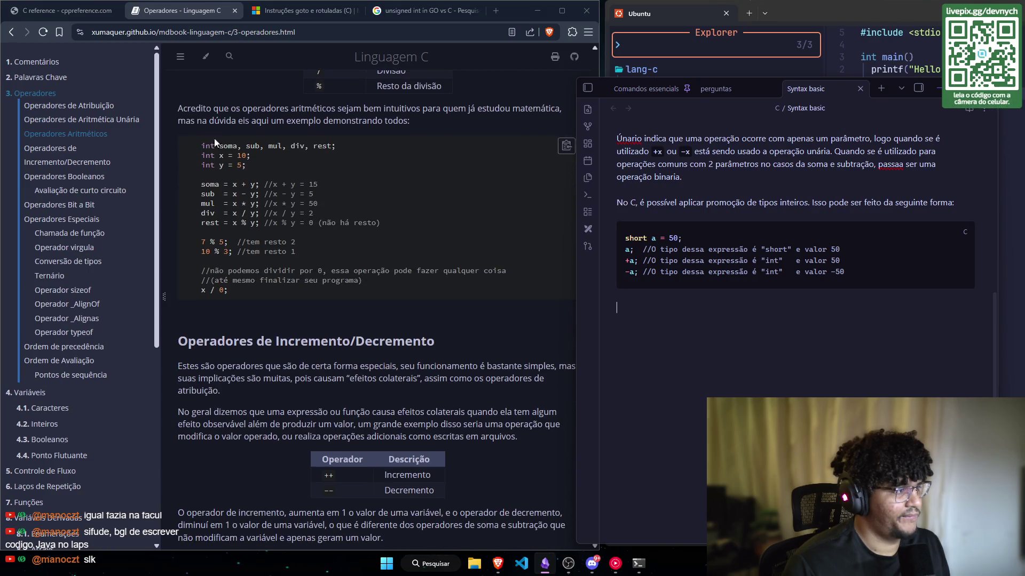
scroll(228, 98, "up", 2)
scroll(228, 168, "down", 1)
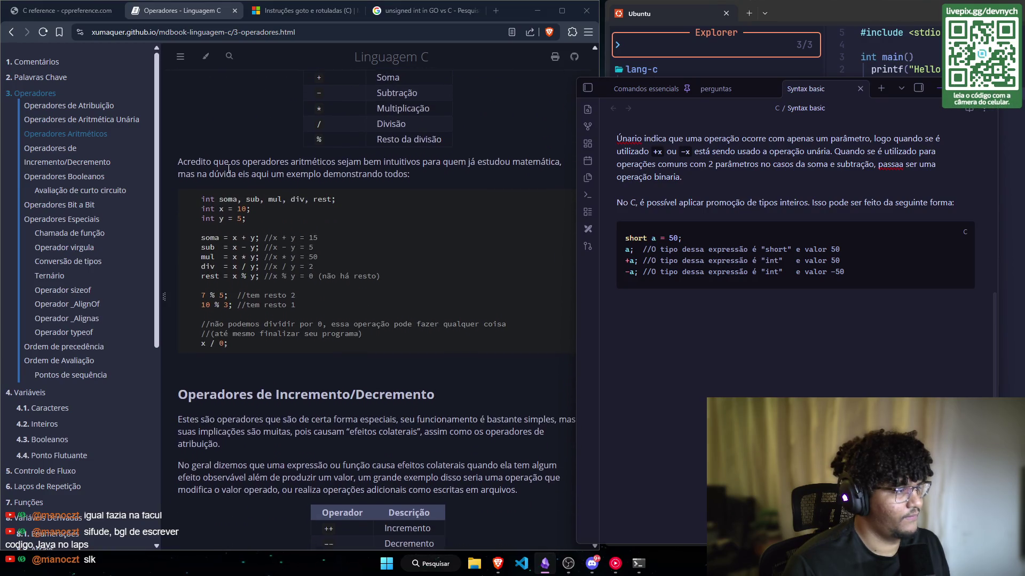
scroll(328, 186, "down", 1)
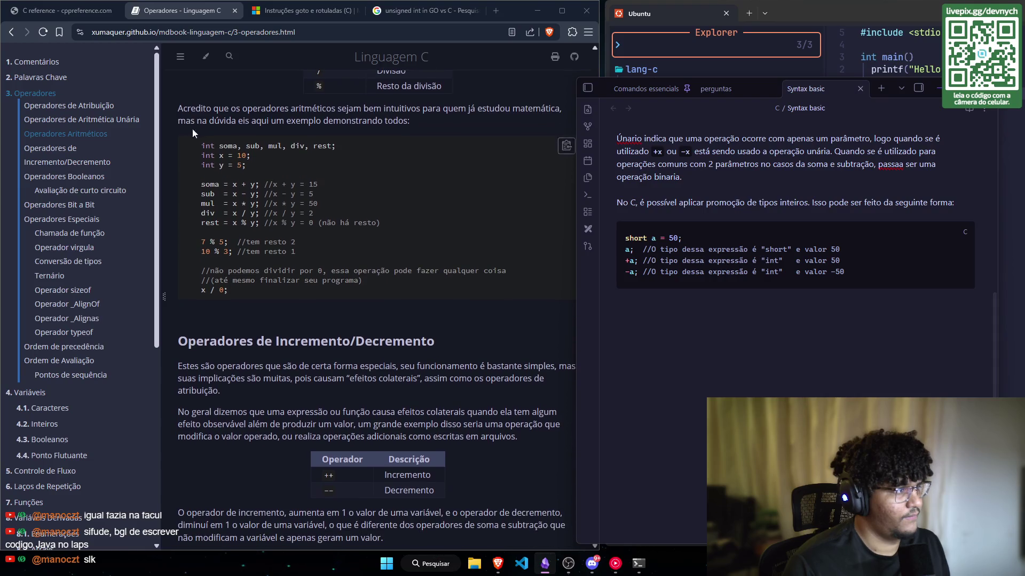
scroll(203, 177, "down", 2)
scroll(203, 178, "up", 2)
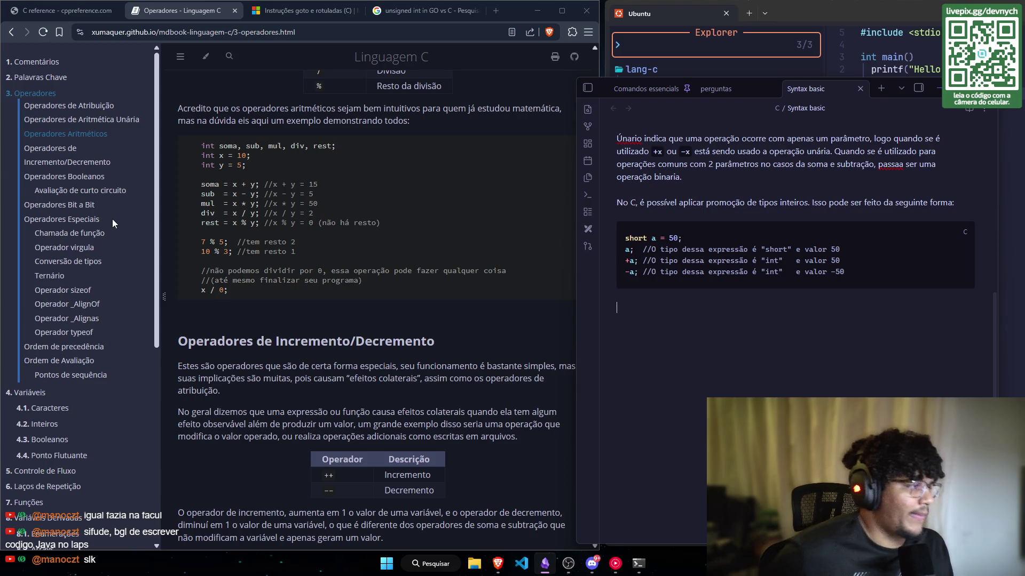
scroll(297, 164, "down", 2)
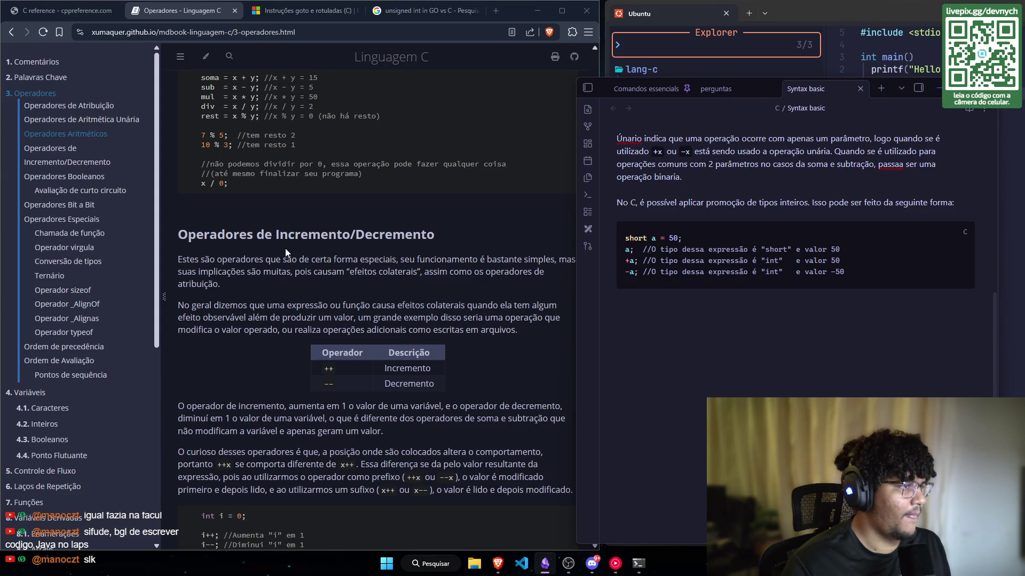
Step: Highlight a comment line in the increment/decrement example and review the ++/-- table
triple_click(373, 173)
scroll(335, 235, "down", 2)
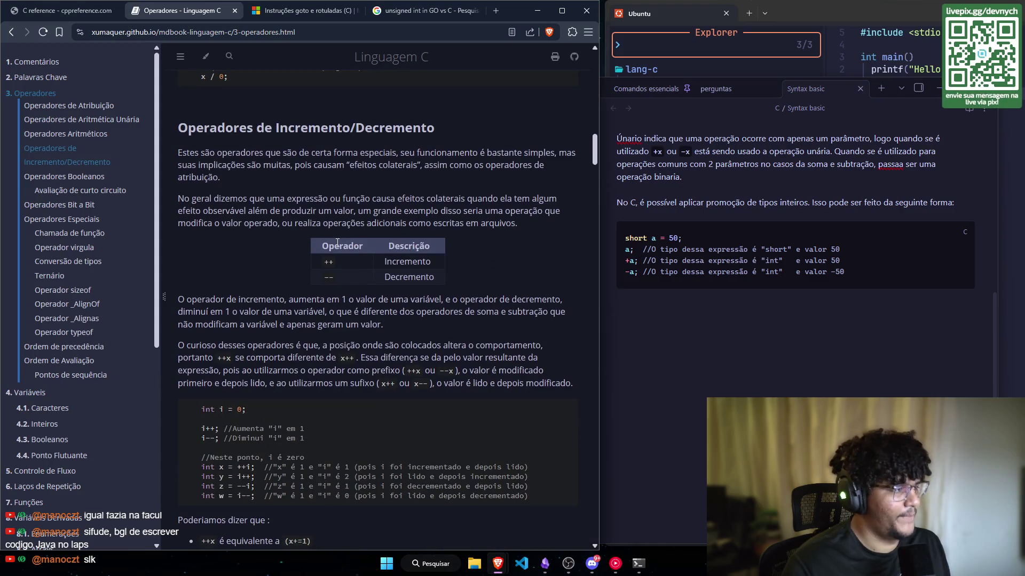
scroll(251, 142, "down", 1)
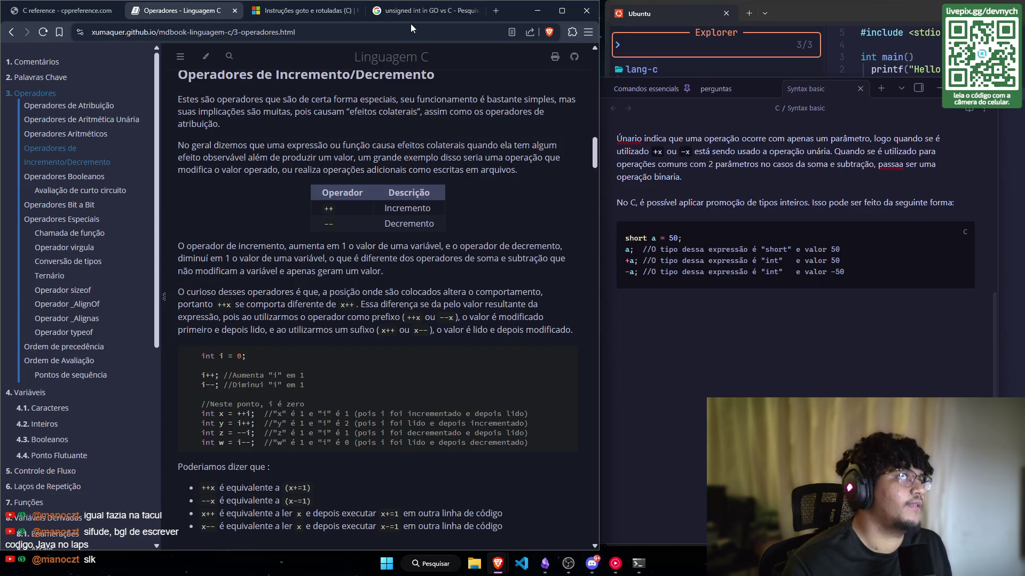
scroll(427, 160, "up", 1)
scroll(423, 171, "up", 1)
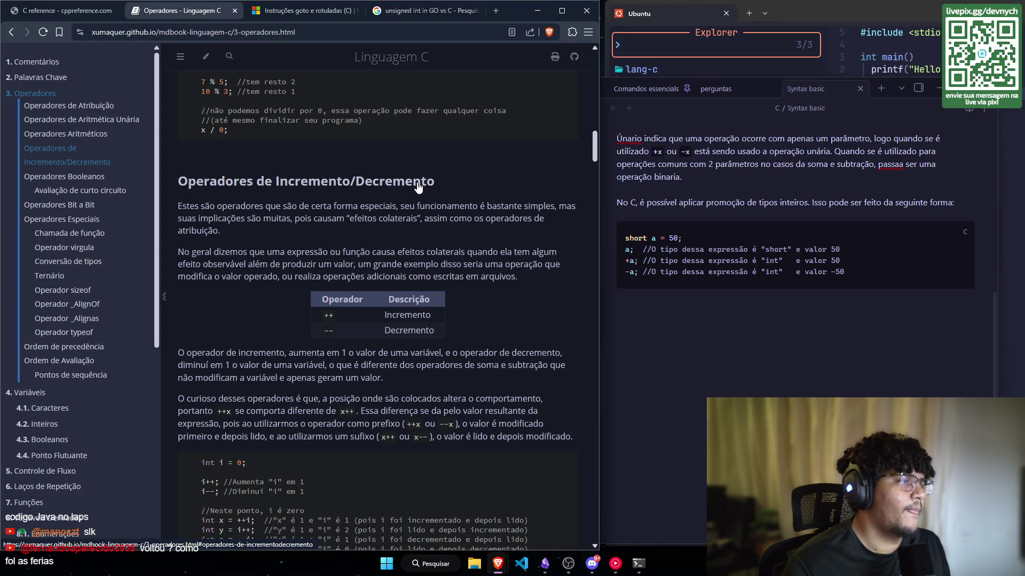
scroll(417, 186, "down", 1)
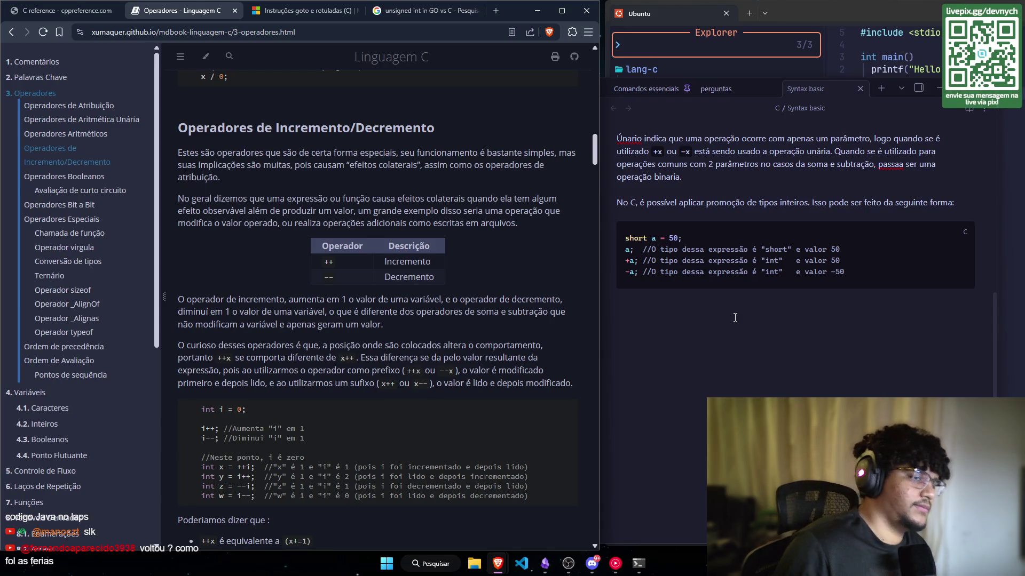
scroll(394, 329, "up", 1)
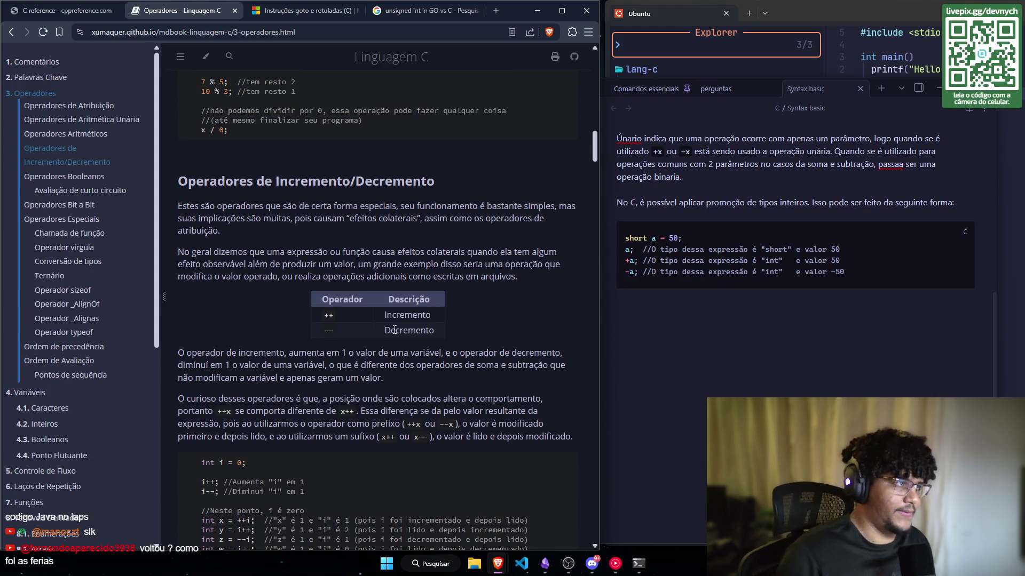
scroll(394, 329, "up", 6)
Step: Type 'Os operadores aritméticos não tem alteração vide GO.' on a new line below the code block
left_click(828, 380)
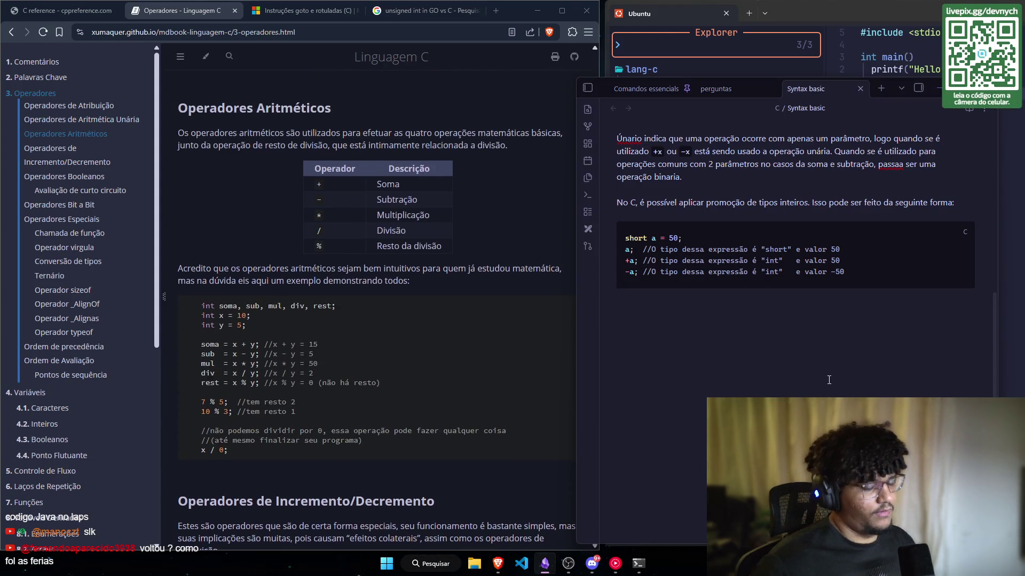
type("o")
key("BackSpace")
key("BackSpace")
key("BackSpace")
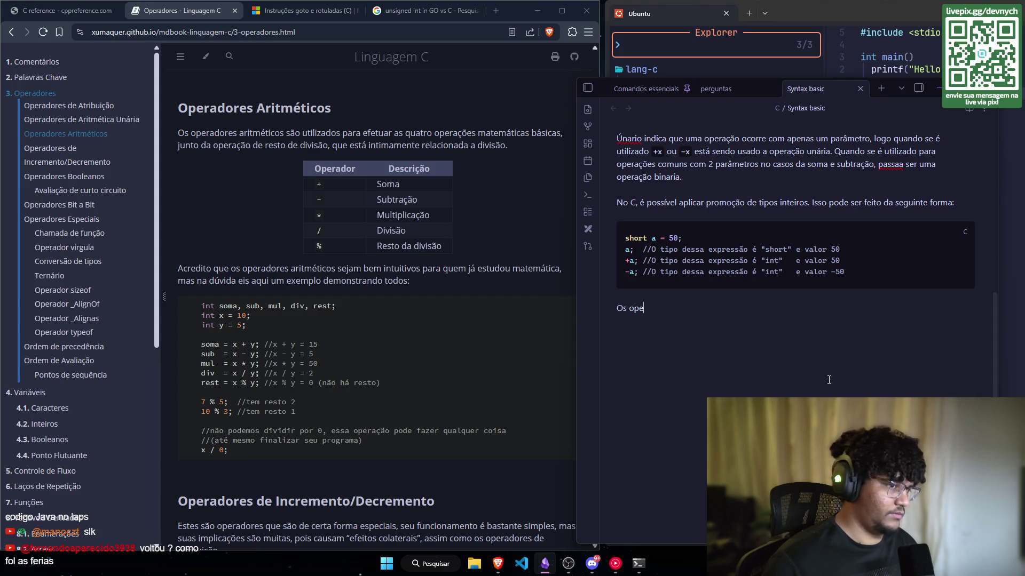
type("radores ar")
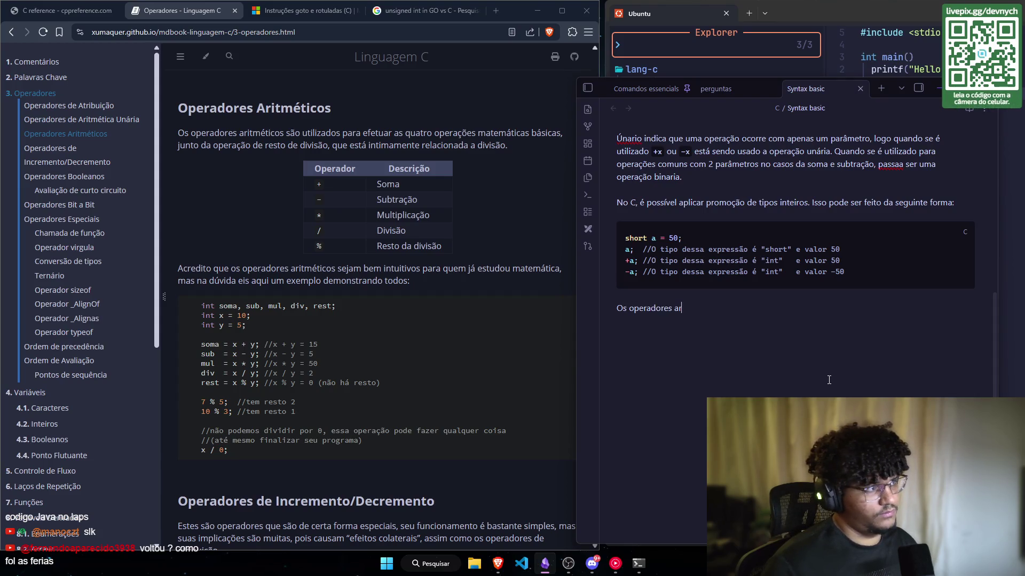
type("itmét")
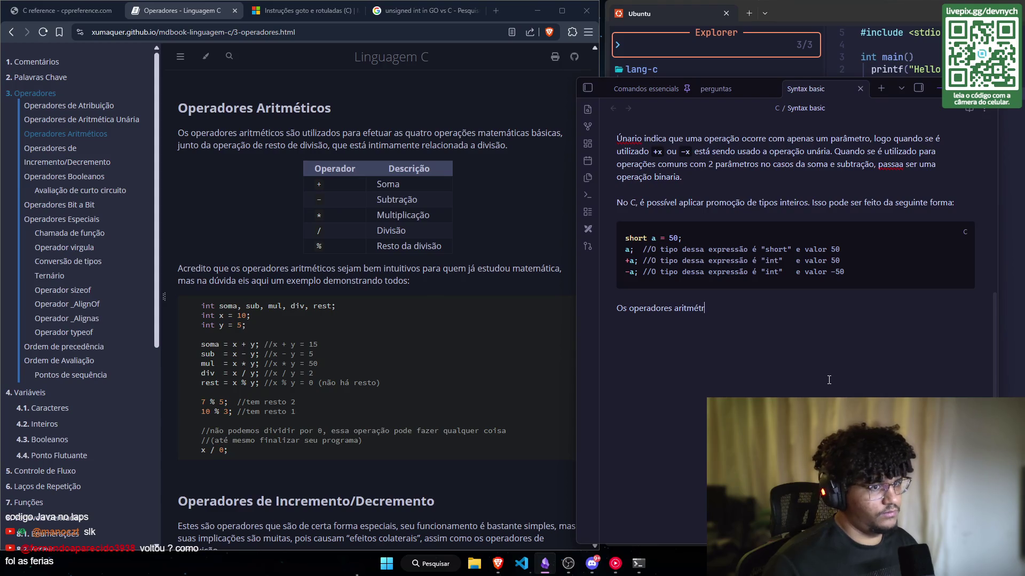
type("icos não tem alteração vide ")
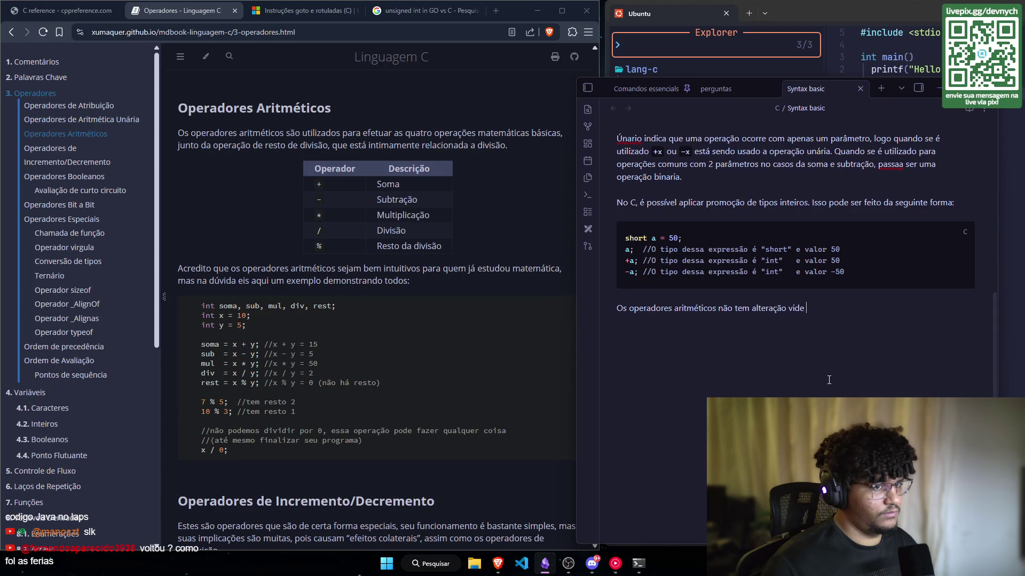
type("GO.")
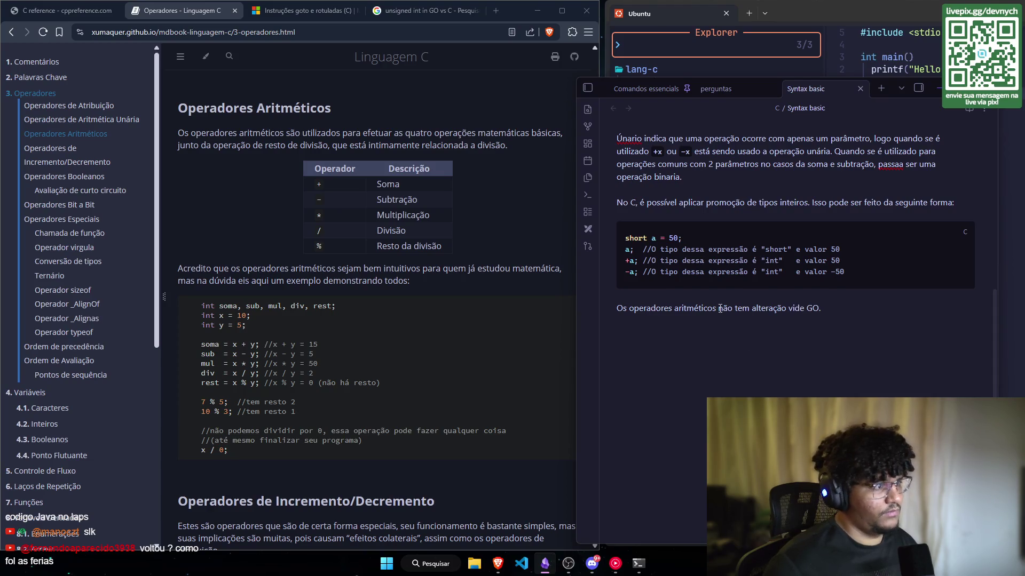
scroll(418, 226, "down", 6)
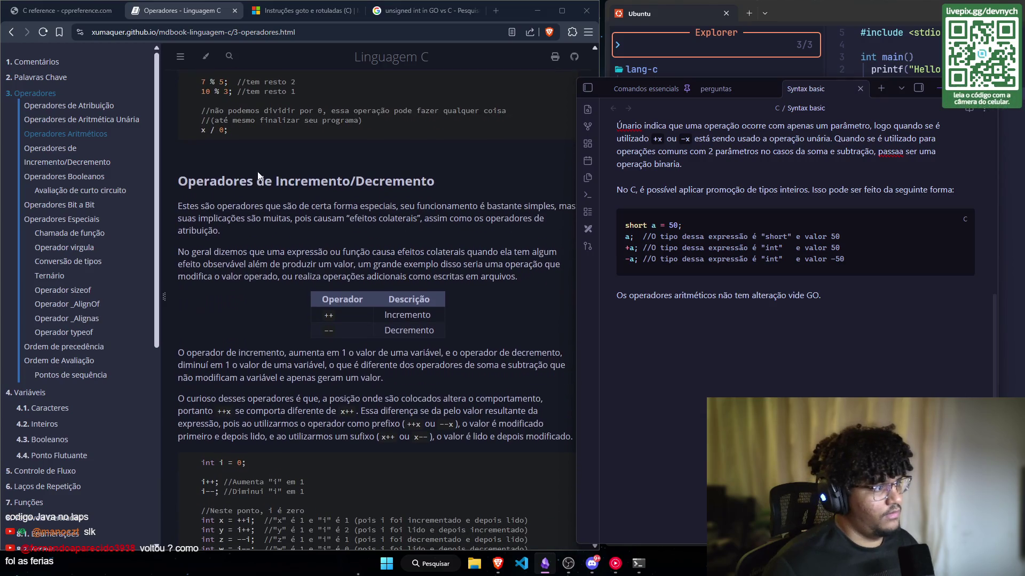
Step: Scroll past the increment/decrement examples down to the Operadores Booleanos heading
scroll(289, 147, "down", 1)
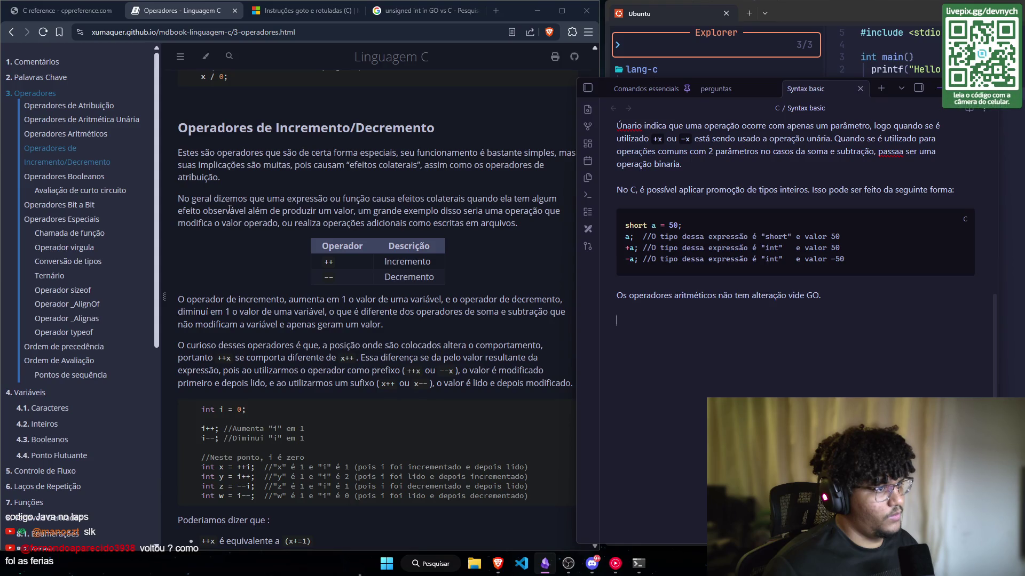
scroll(279, 238, "down", 1)
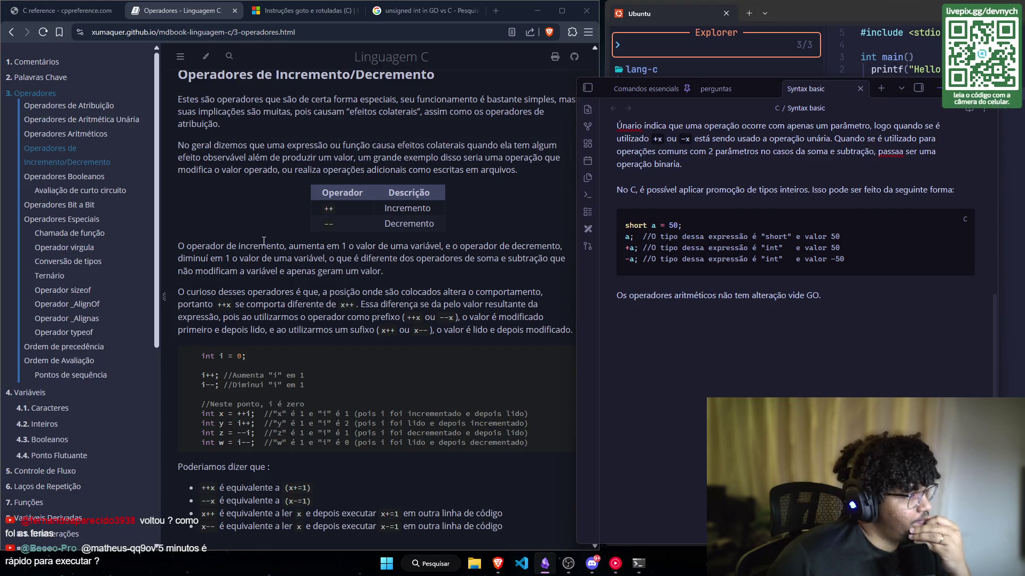
scroll(264, 241, "down", 3)
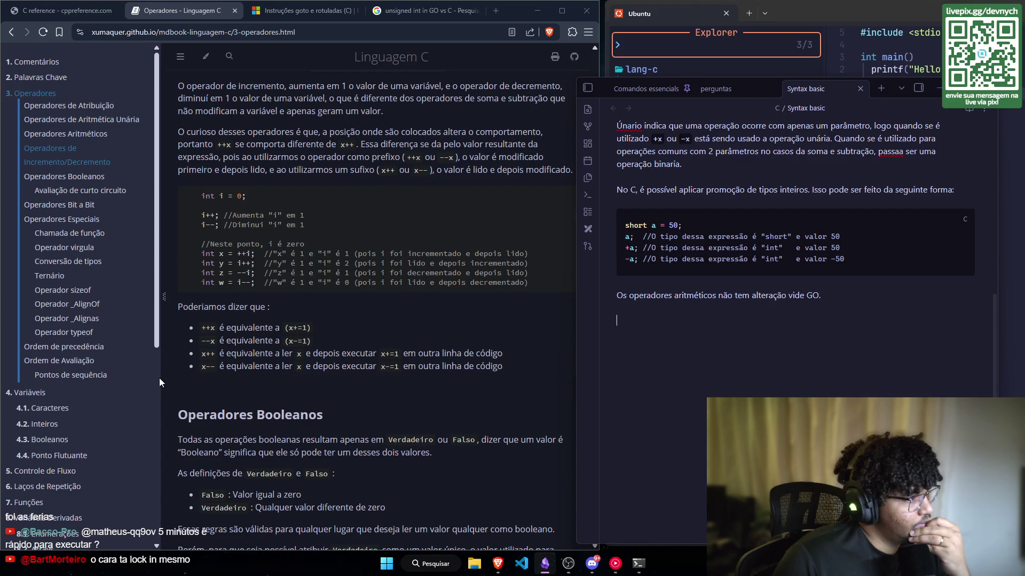
scroll(158, 380, "down", 1)
scroll(190, 392, "down", 3)
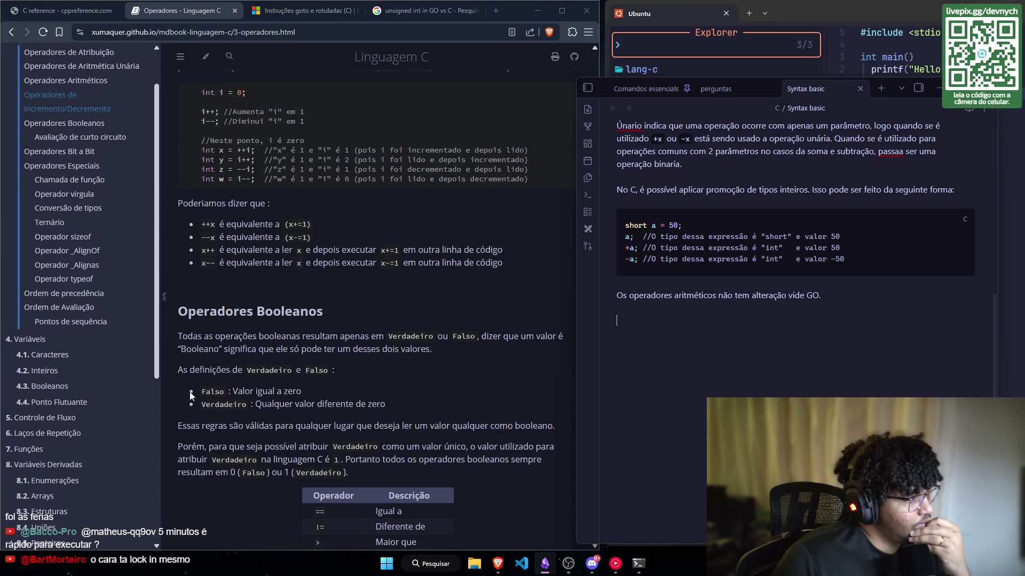
scroll(188, 393, "up", 1)
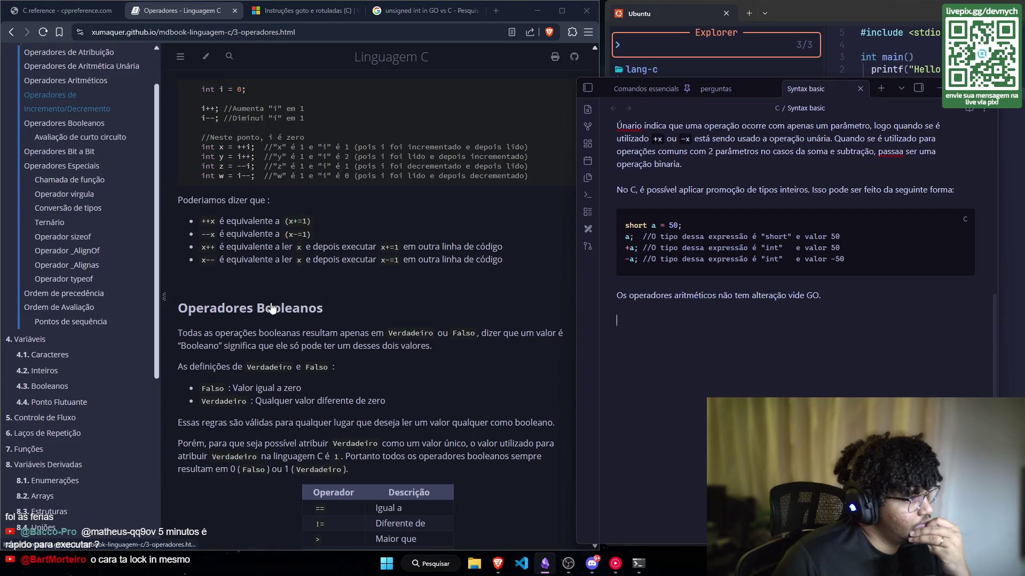
scroll(271, 307, "down", 1)
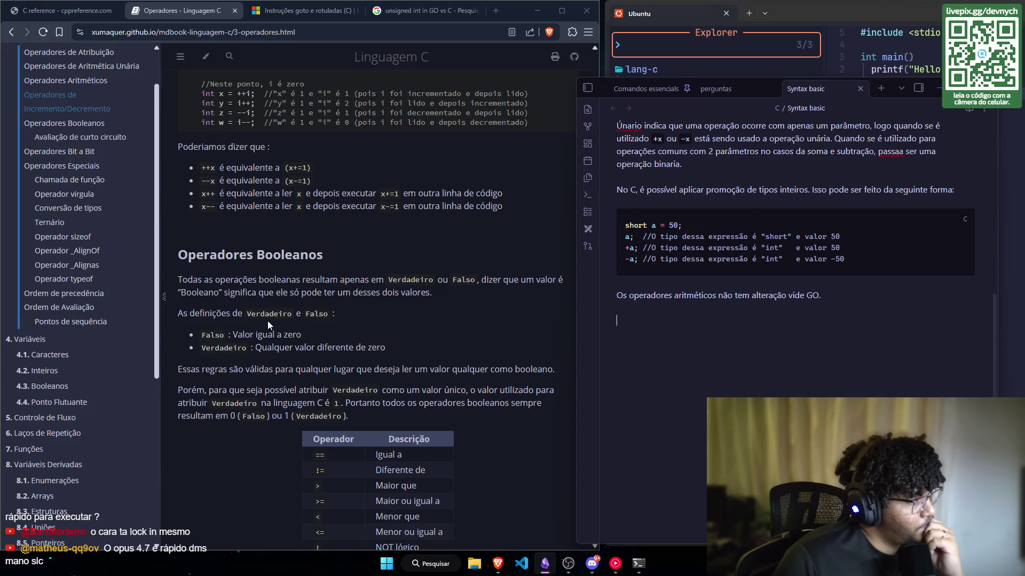
scroll(267, 321, "down", 1)
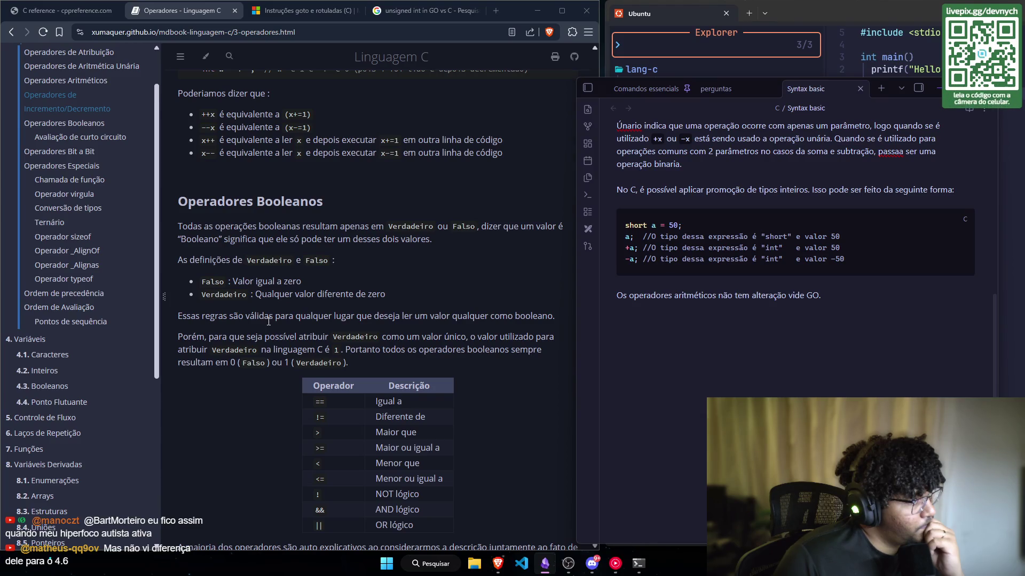
scroll(269, 321, "down", 1)
scroll(268, 322, "up", 4)
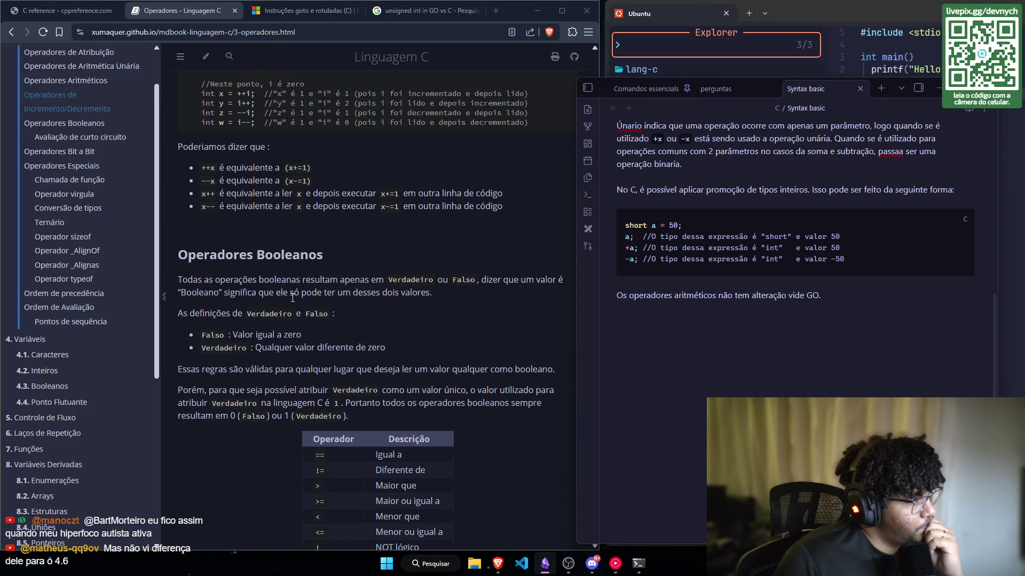
scroll(328, 290, "up", 2)
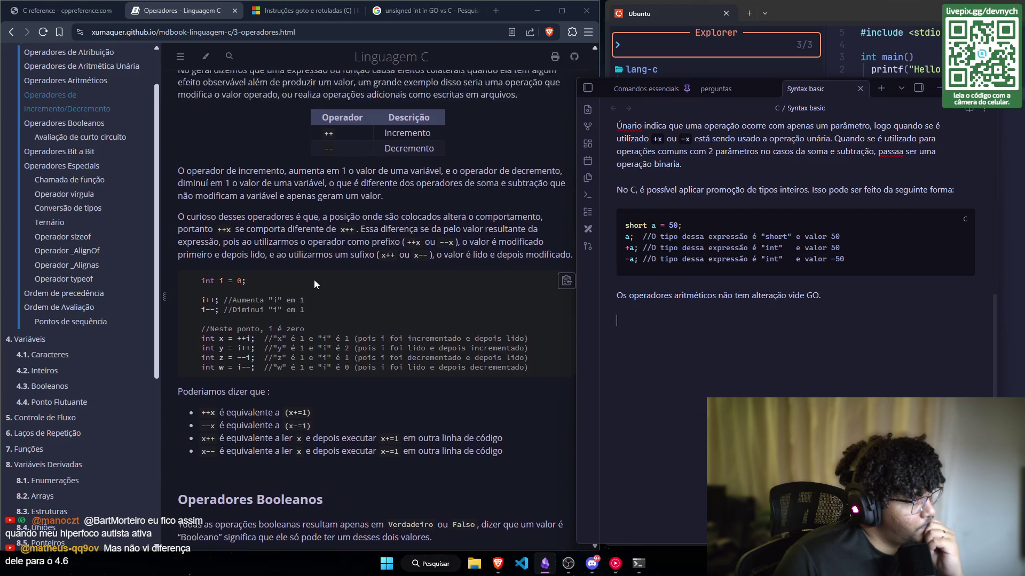
scroll(294, 295, "down", 5)
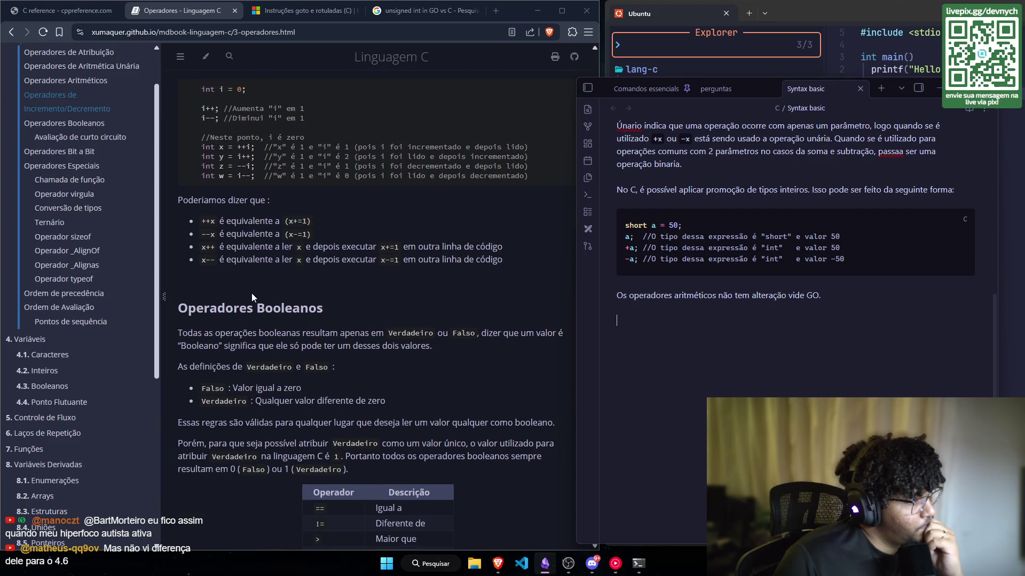
scroll(206, 155, "down", 1)
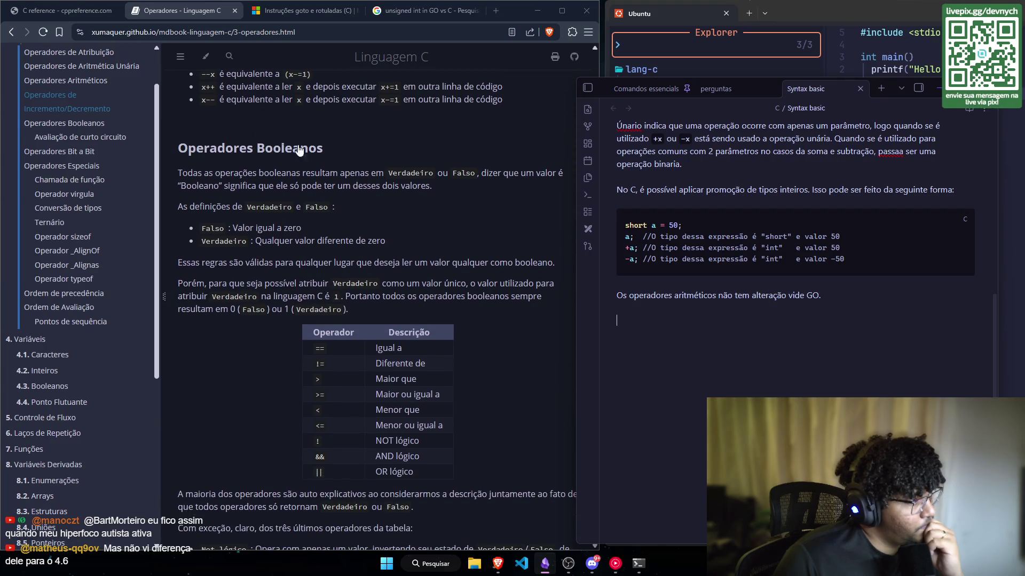
scroll(236, 119, "down", 1)
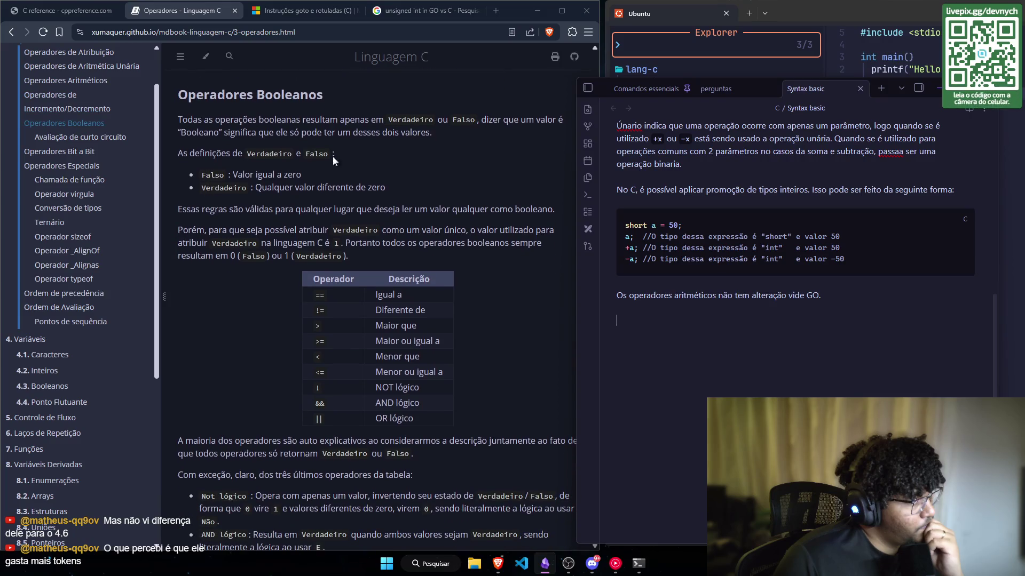
scroll(290, 172, "down", 1)
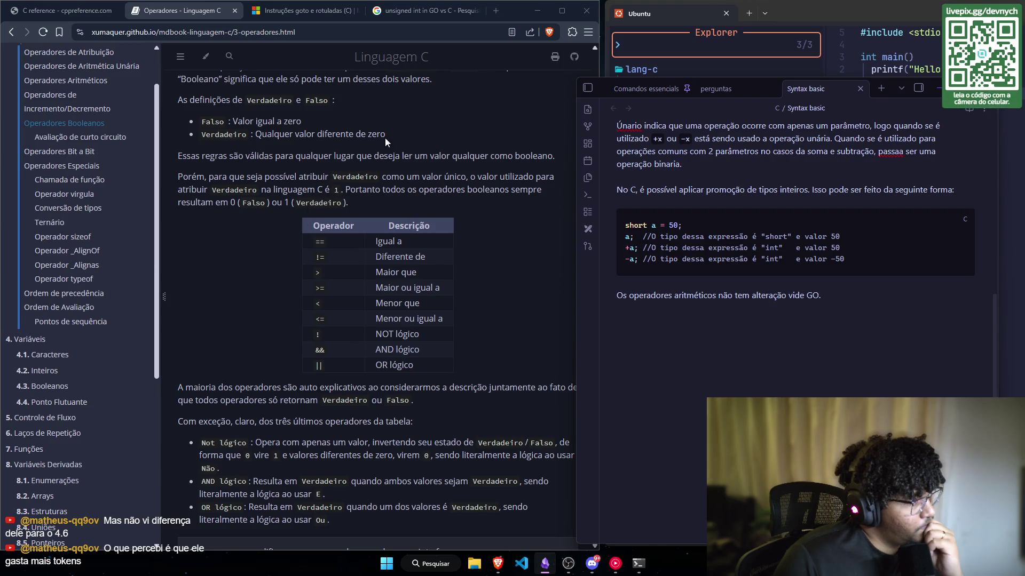
Step: Look over the boolean operator table, briefly highlighting the 'Igual a' entry
scroll(259, 277, "down", 1)
scroll(261, 176, "down", 2)
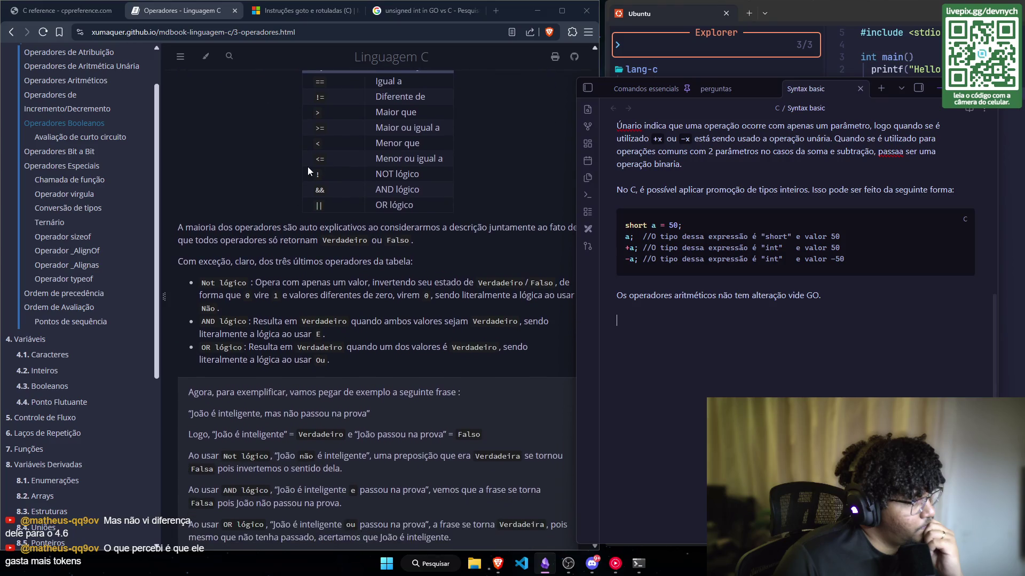
scroll(329, 147, "up", 1)
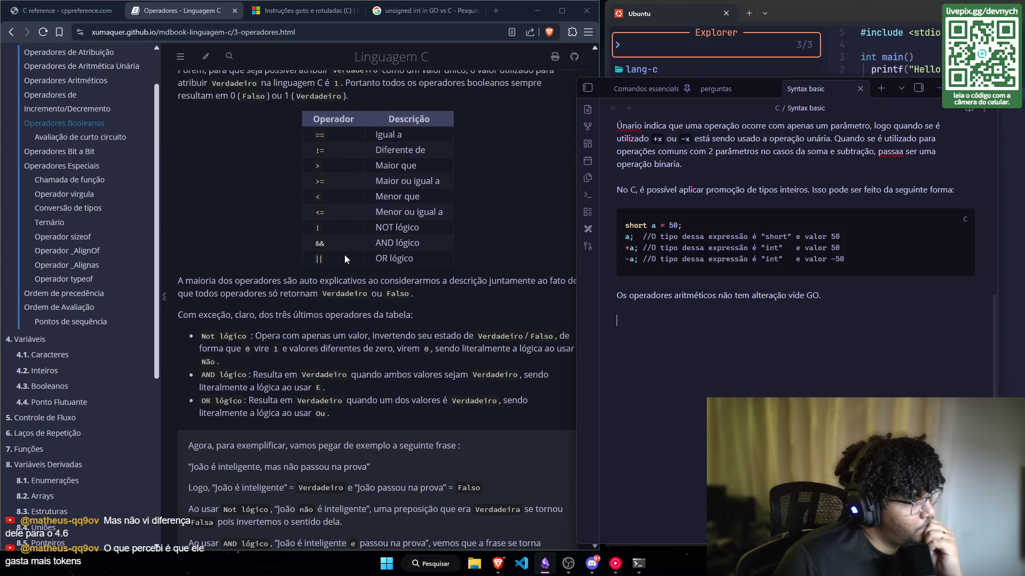
scroll(344, 254, "up", 1)
left_click_drag(375, 188, 405, 190)
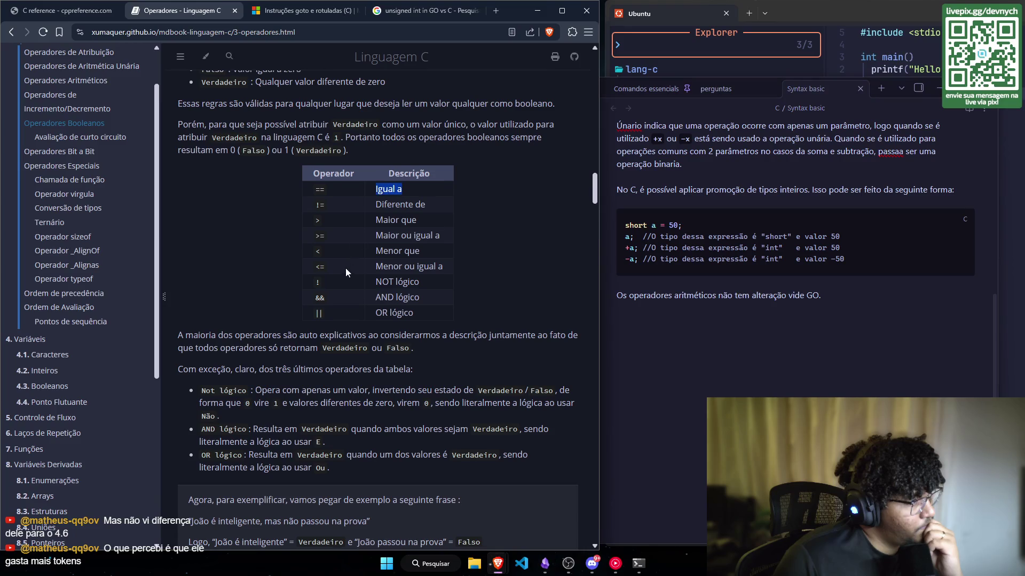
scroll(345, 268, "up", 2)
left_click(319, 342)
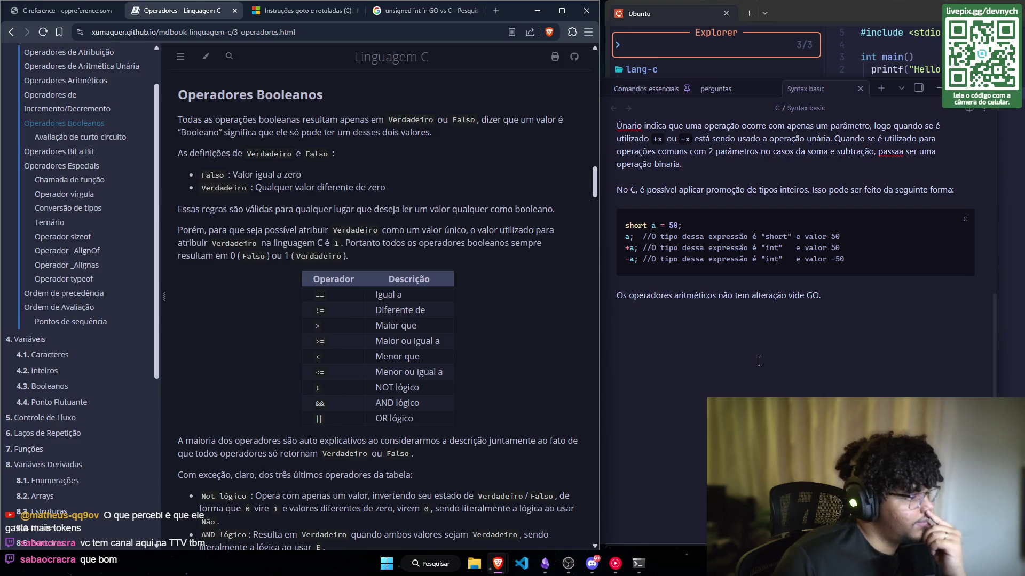
Step: Insert 'e booleanos' so the line reads 'Os operadores aritméticos e booleanos não tem alteração vide GO.'
left_click(809, 338)
type("Opera")
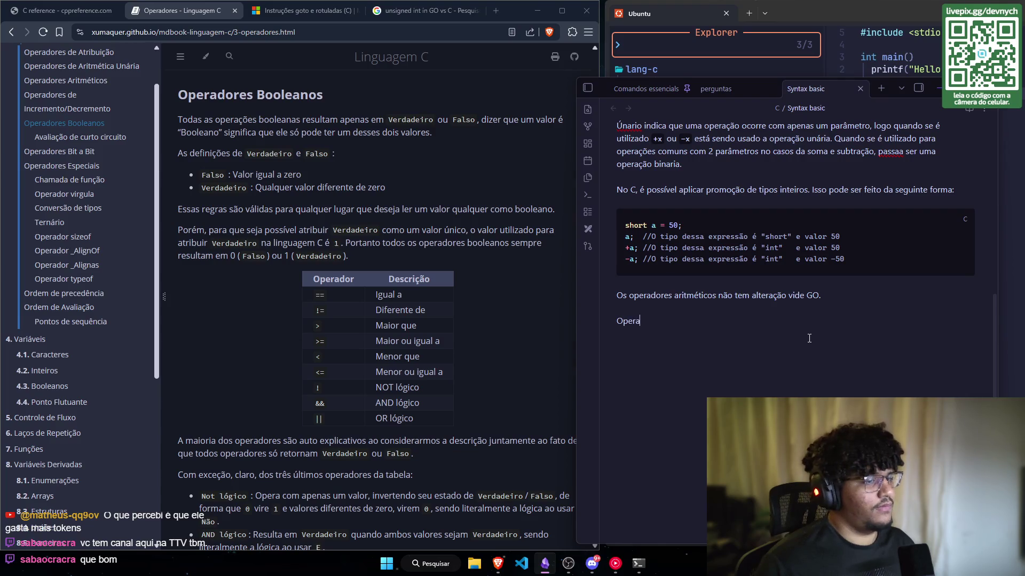
key("BackSpace")
key("BackSpace")
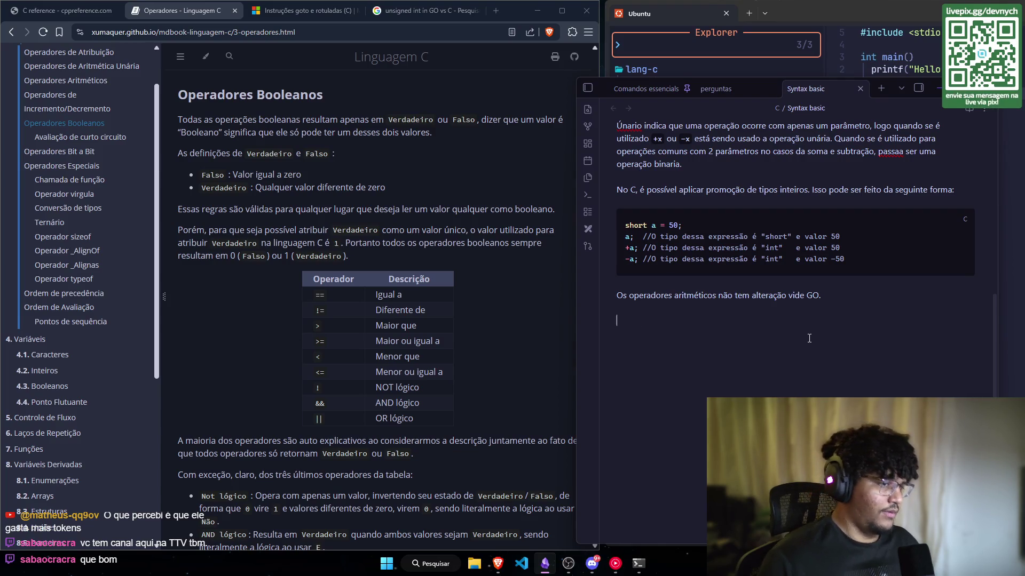
type("O")
type("p")
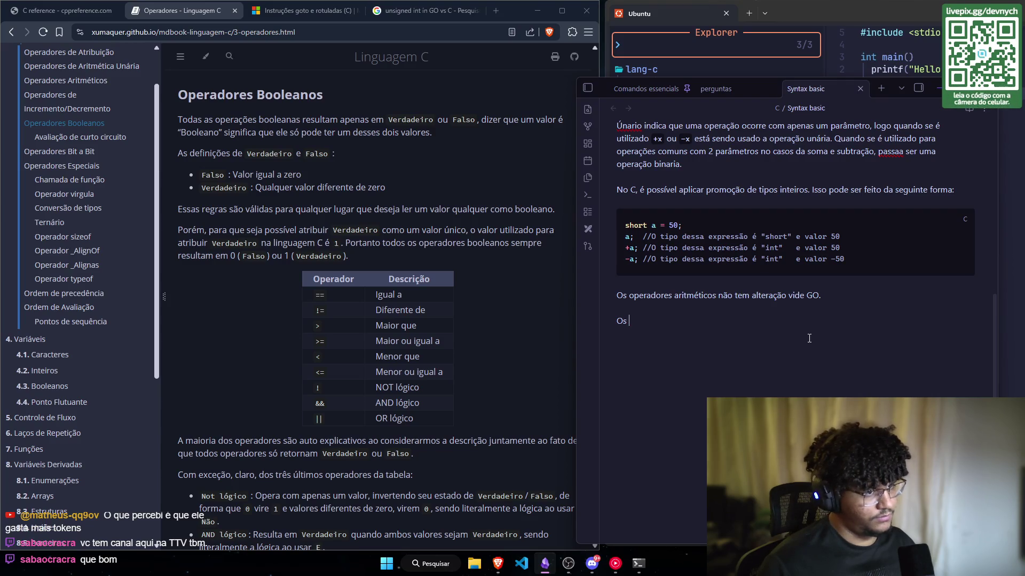
key("BackSpace")
key("BackSpace")
key("BackSpace")
key("ctrl+Left")
key("ctrl+Left")
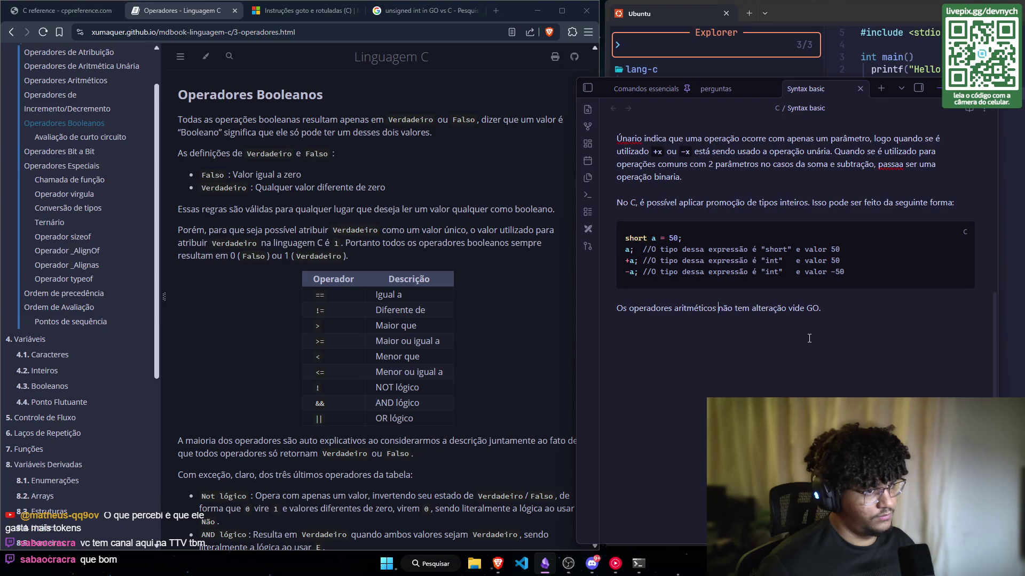
type("e boole")
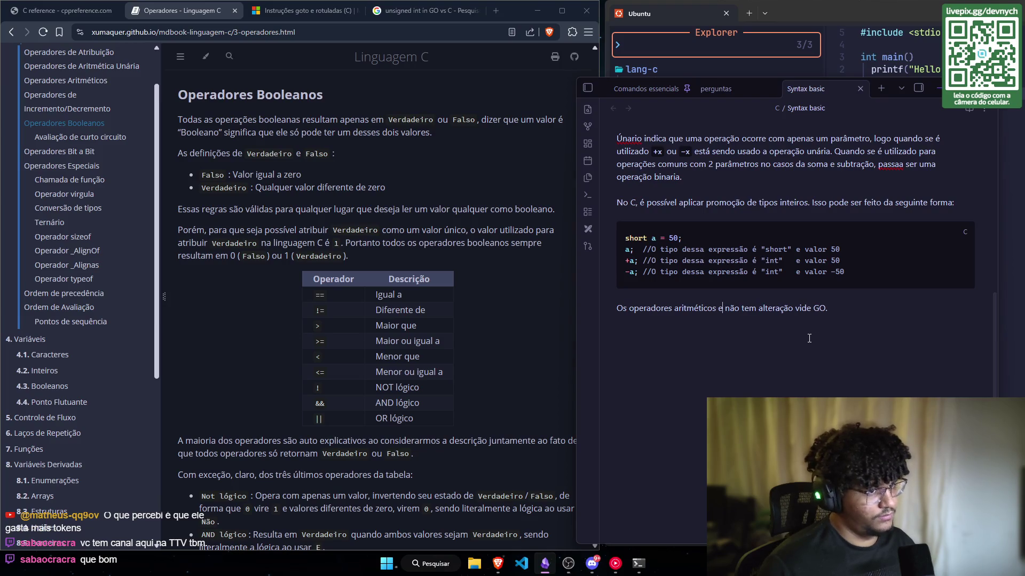
type("anos")
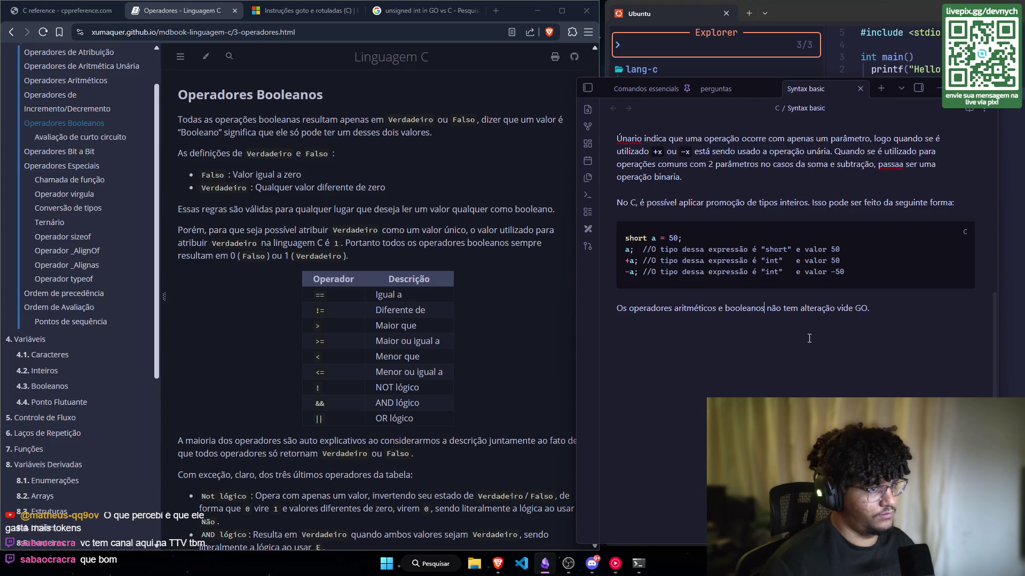
left_click(809, 338)
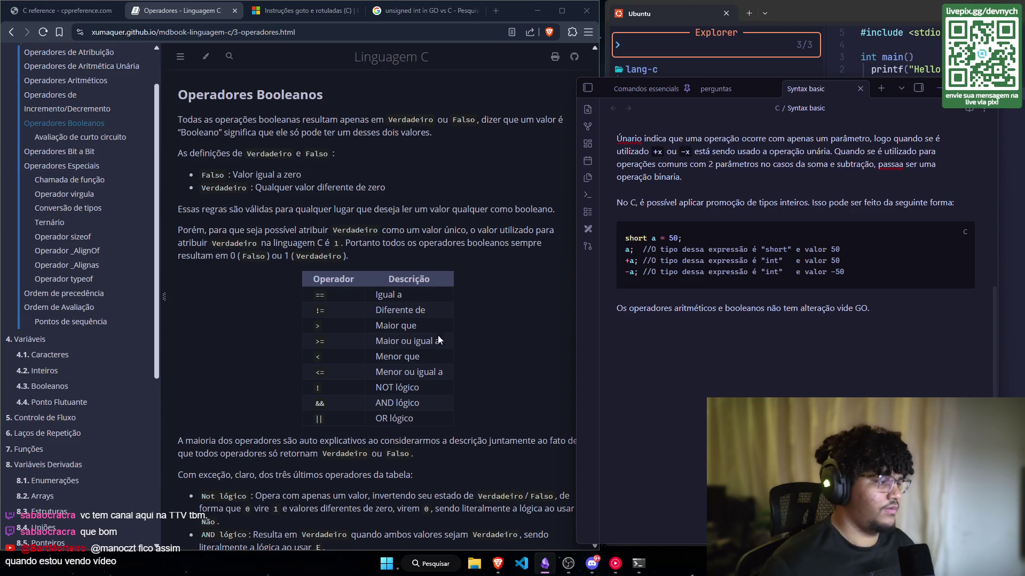
scroll(437, 336, "down", 6)
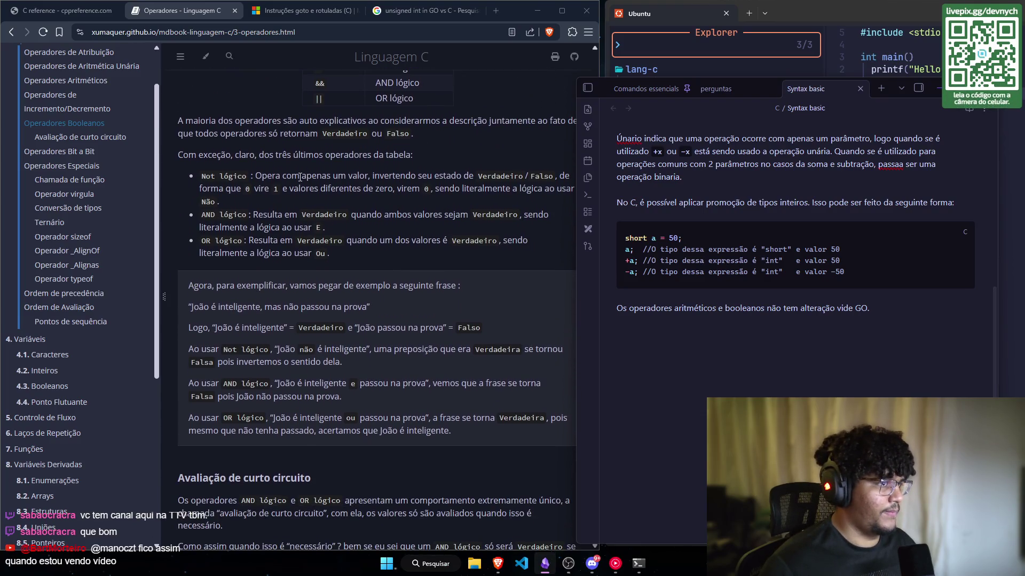
scroll(183, 165, "down", 1)
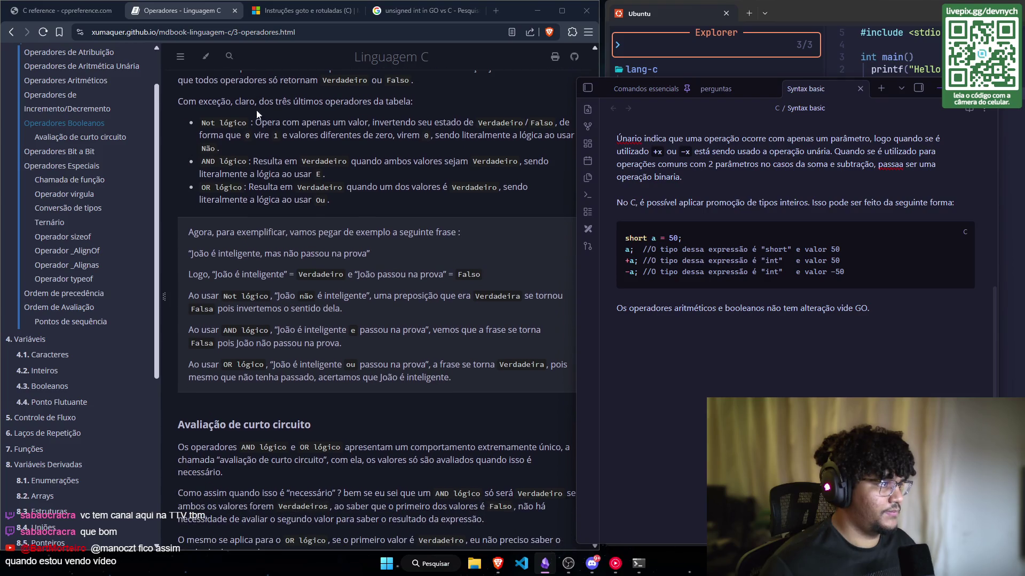
scroll(232, 167, "up", 2)
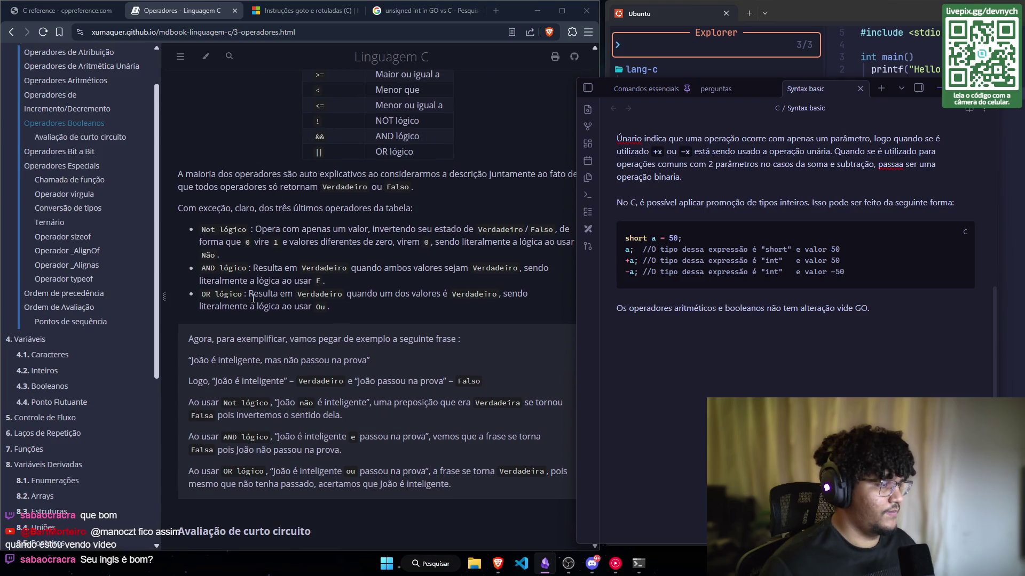
scroll(253, 299, "down", 1)
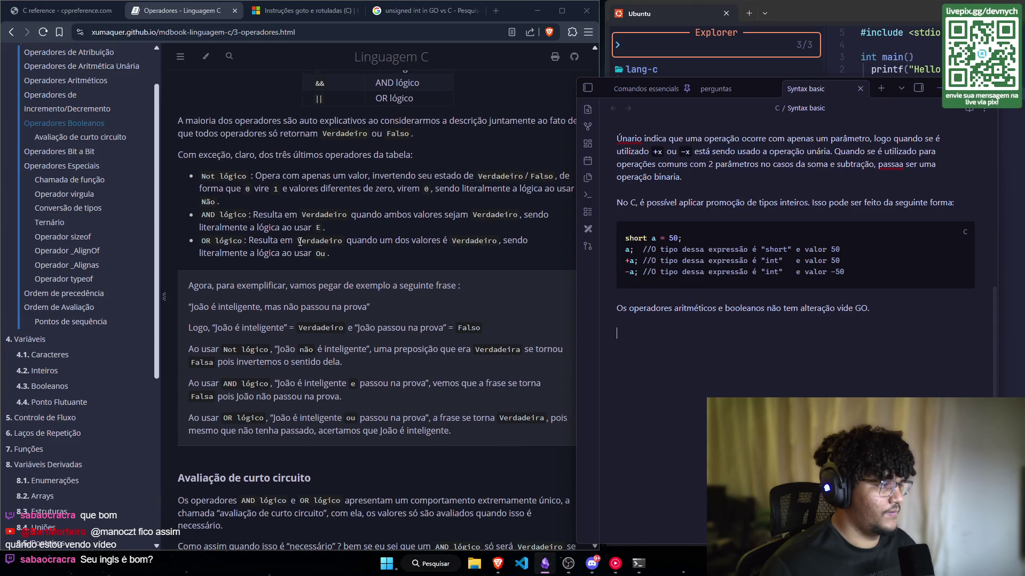
scroll(301, 241, "down", 1)
scroll(315, 241, "down", 1)
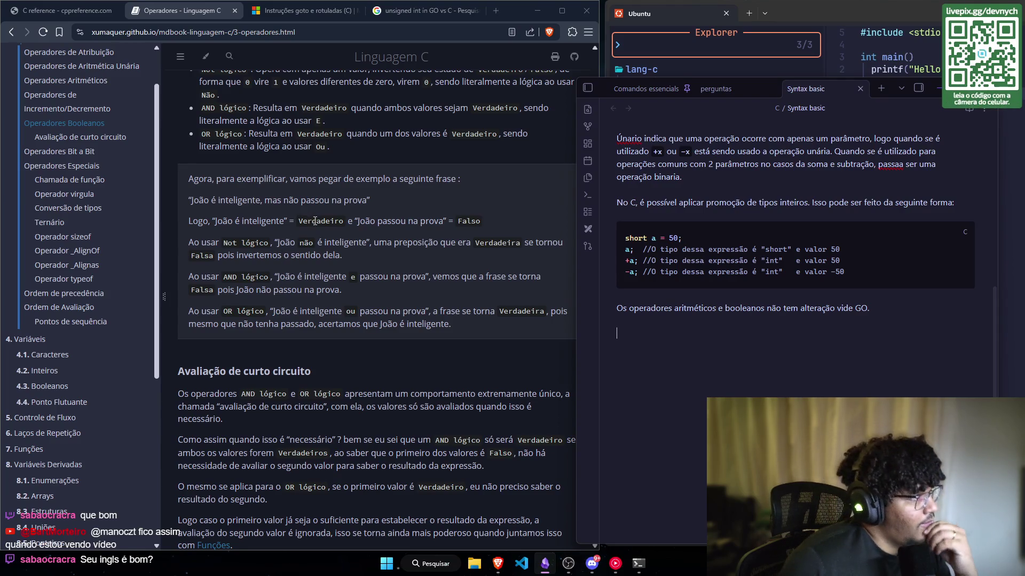
scroll(313, 252, "down", 1)
scroll(313, 251, "down", 1)
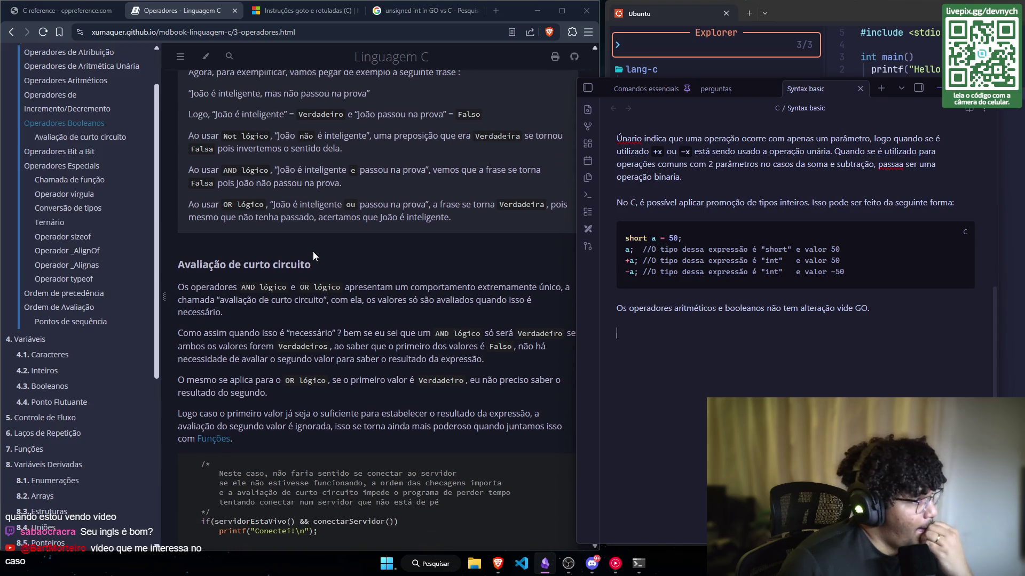
scroll(313, 252, "down", 1)
scroll(312, 251, "down", 1)
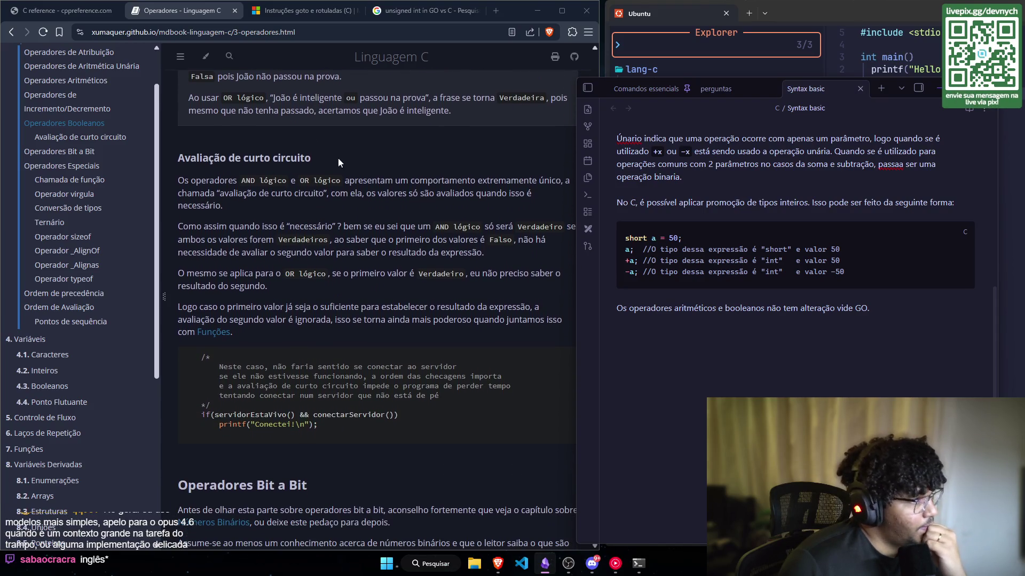
scroll(205, 181, "down", 1)
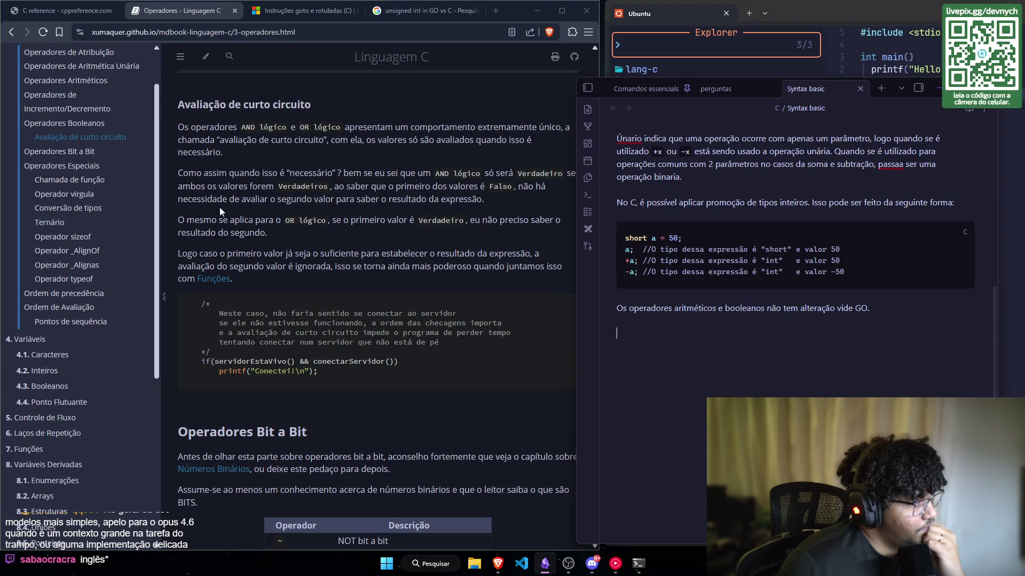
scroll(220, 207, "down", 1)
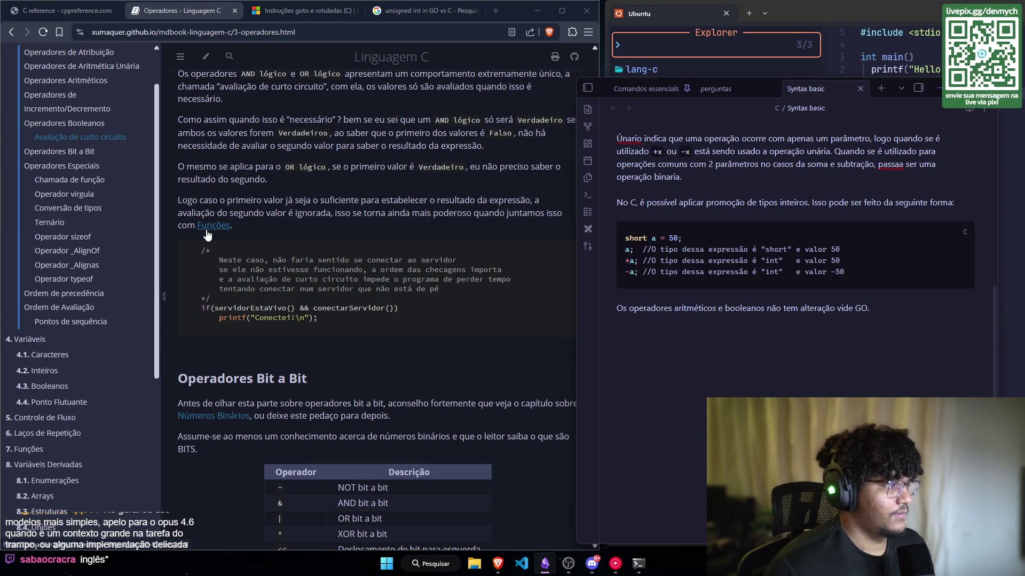
scroll(318, 208, "down", 1)
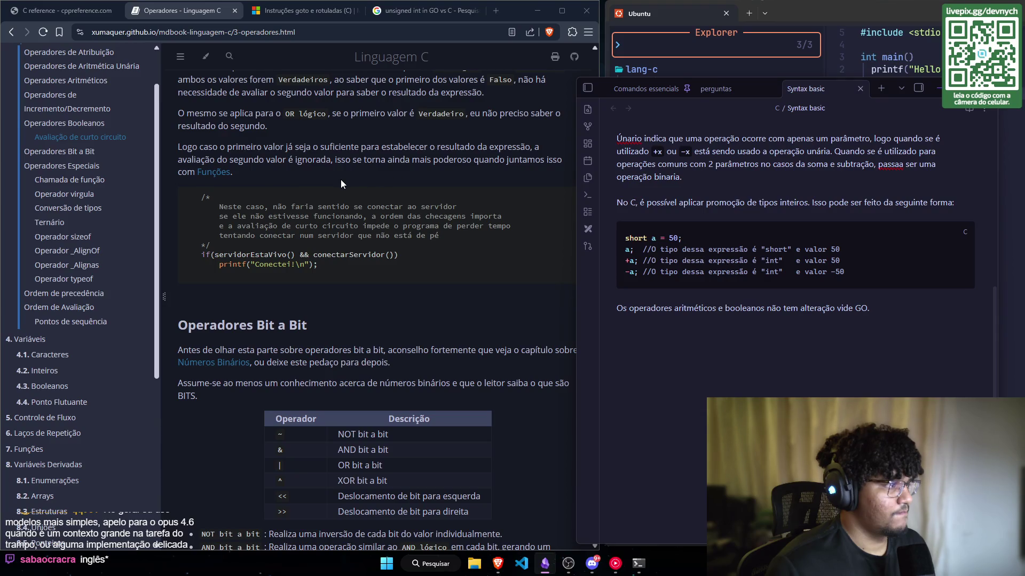
scroll(342, 186, "down", 2)
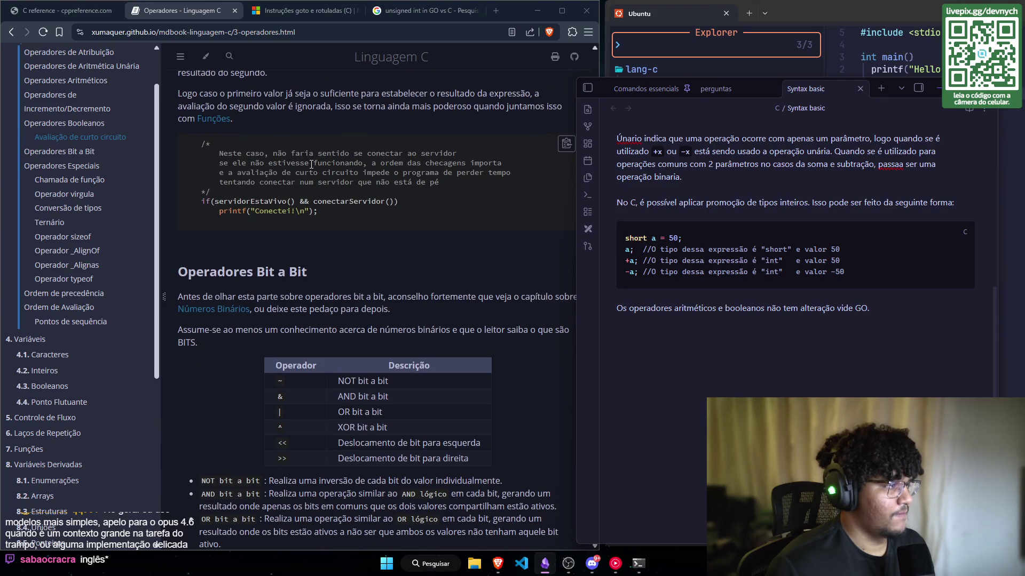
scroll(239, 100, "down", 1)
scroll(235, 107, "up", 1)
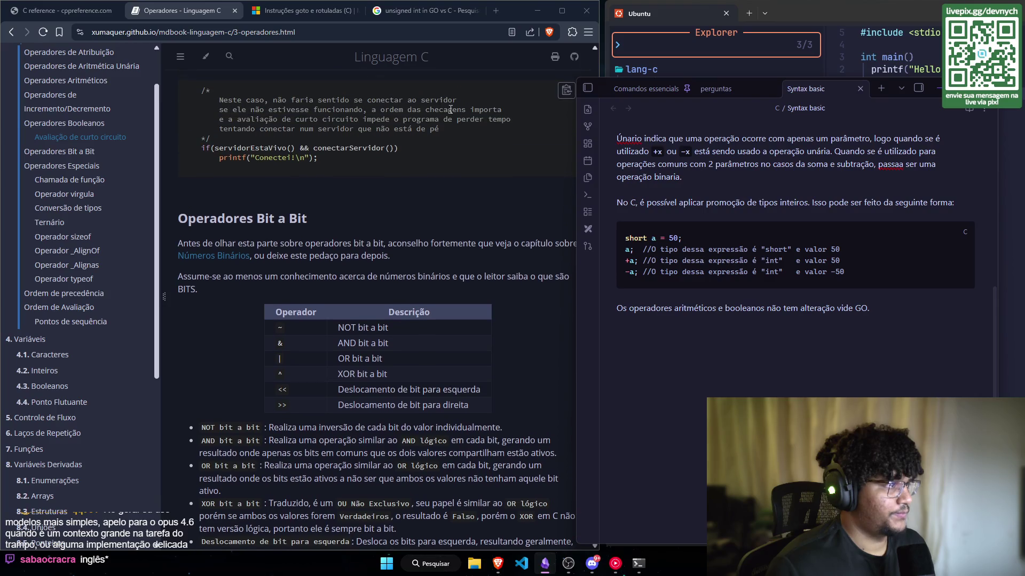
scroll(331, 122, "down", 1)
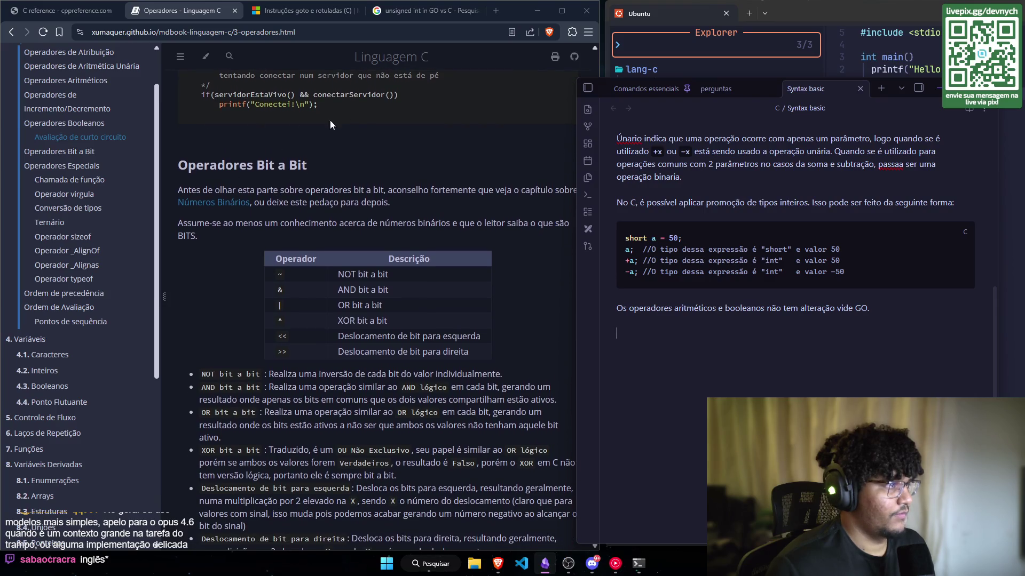
scroll(328, 254, "down", 1)
scroll(469, 259, "down", 1)
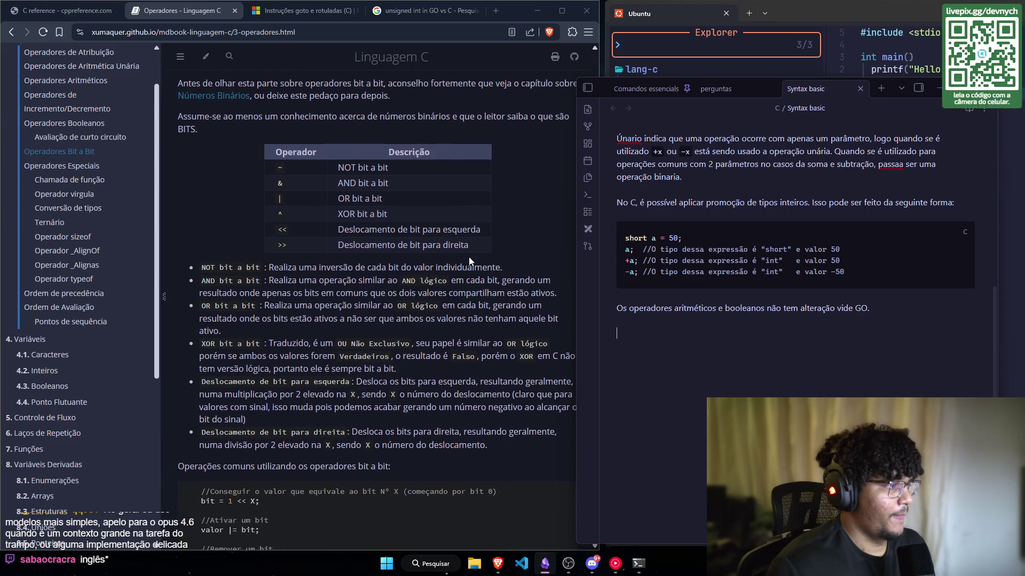
scroll(469, 261, "up", 1)
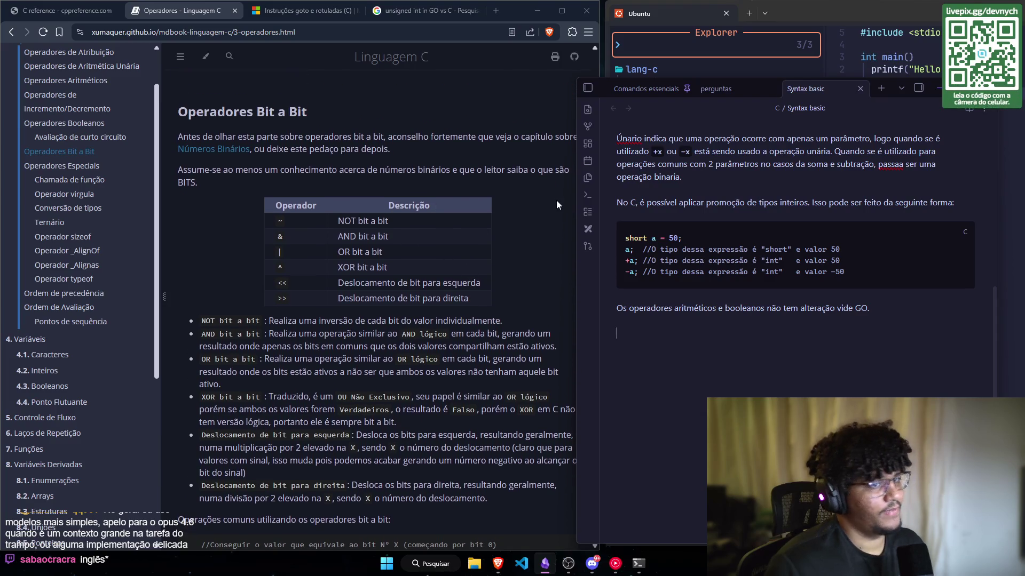
scroll(749, 353, "up", 1)
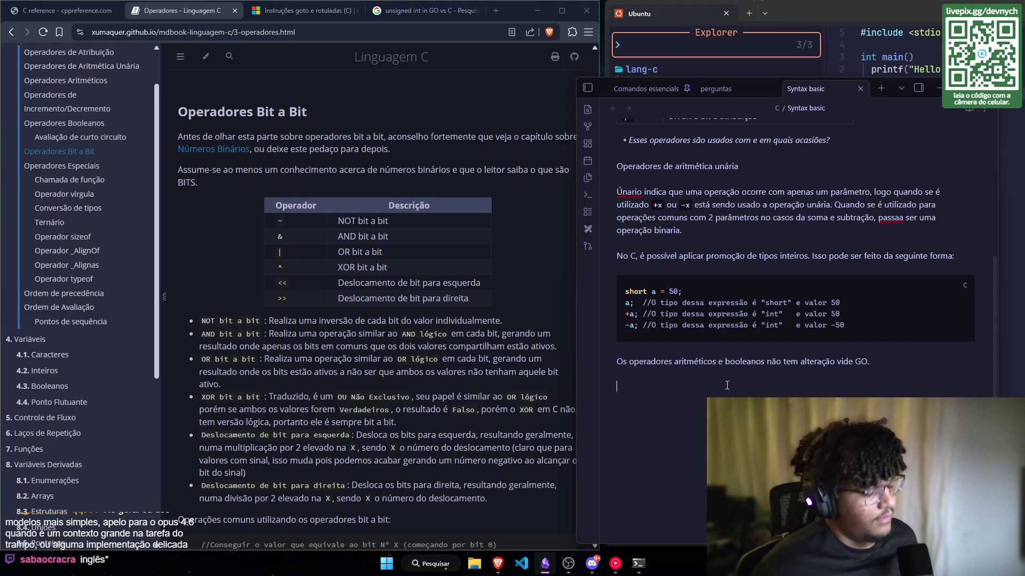
left_click(704, 413)
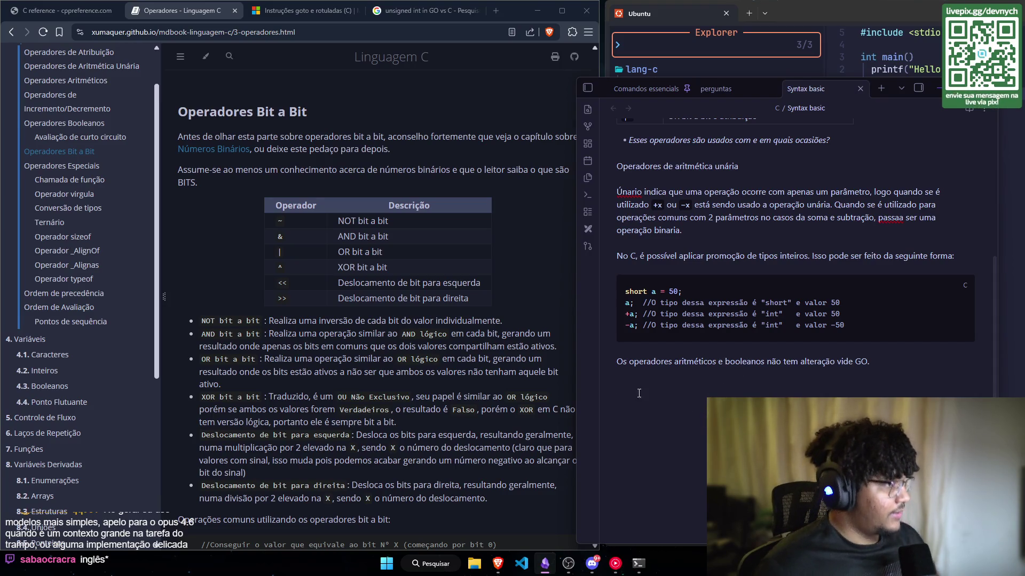
scroll(416, 202, "up", 1)
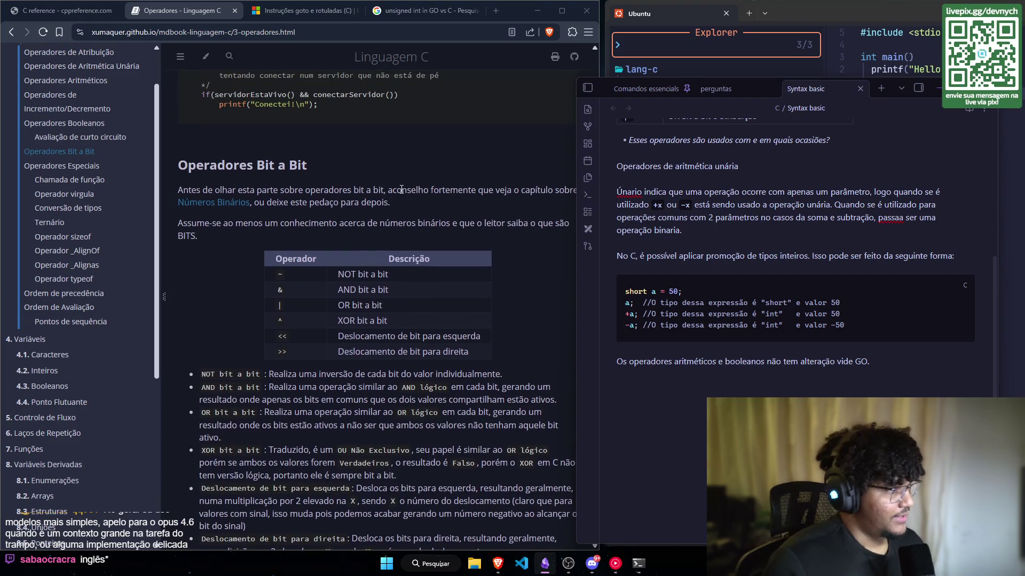
scroll(695, 353, "up", 2)
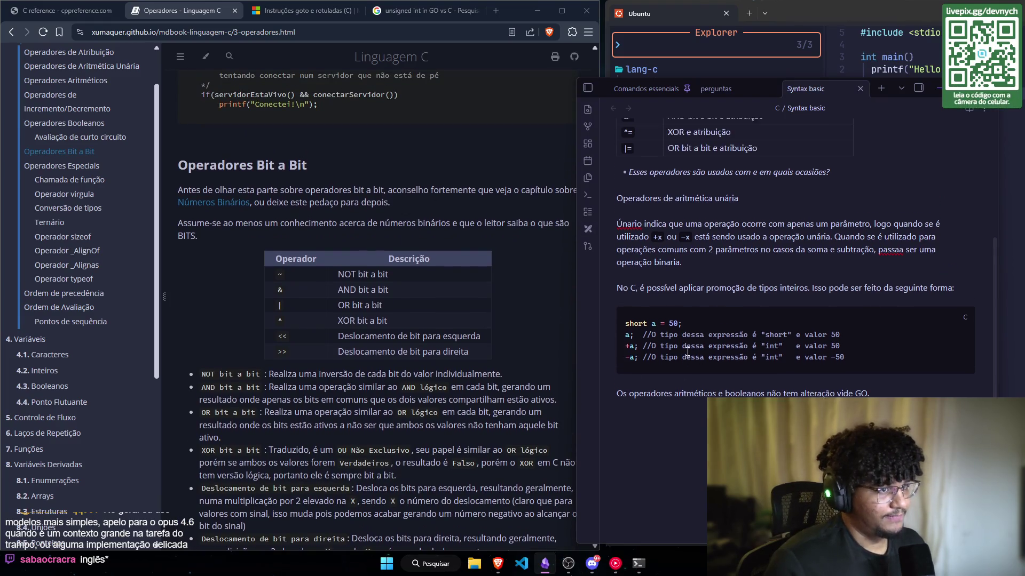
scroll(814, 332, "down", 2)
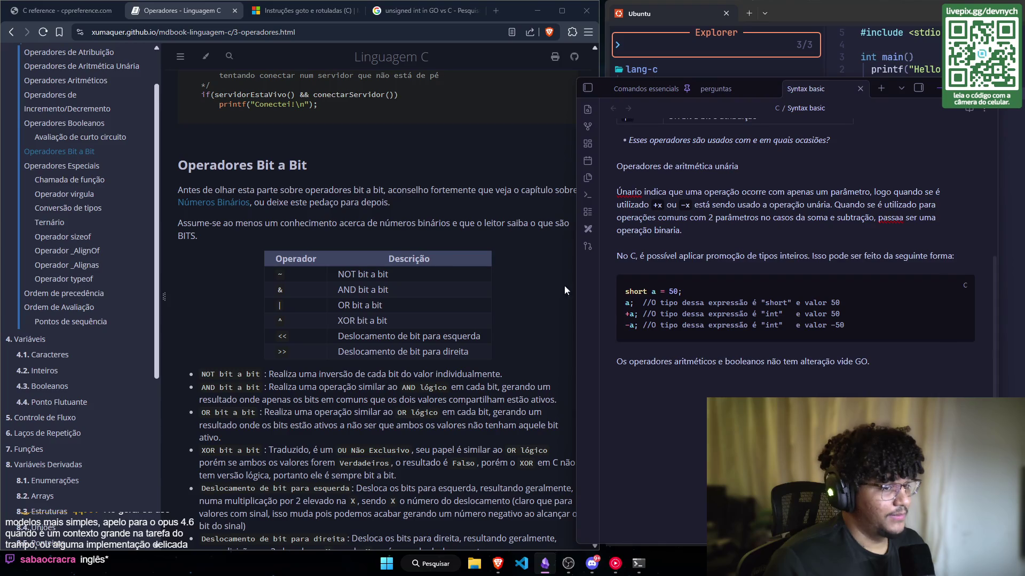
scroll(343, 221, "down", 1)
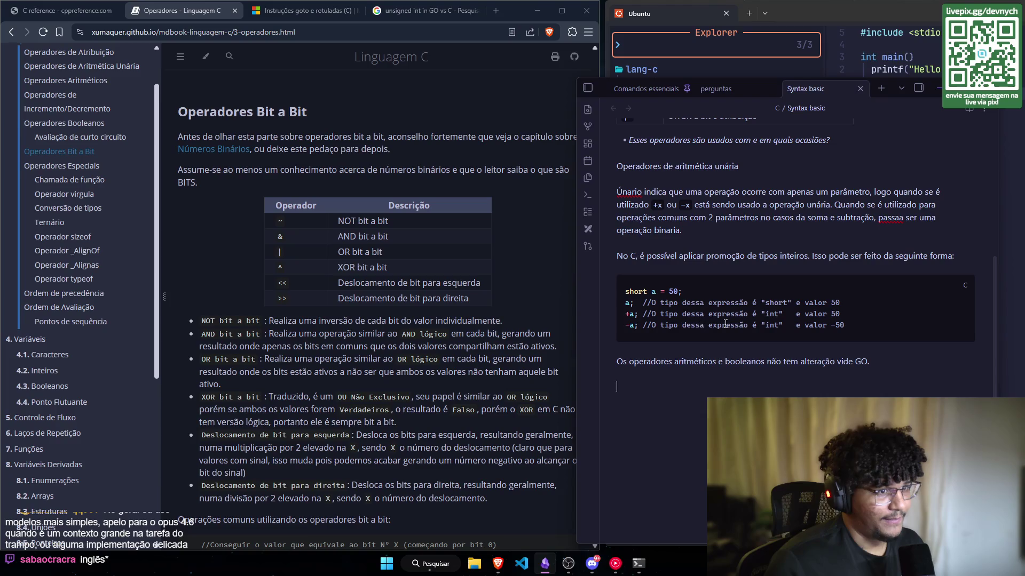
scroll(419, 294, "up", 2)
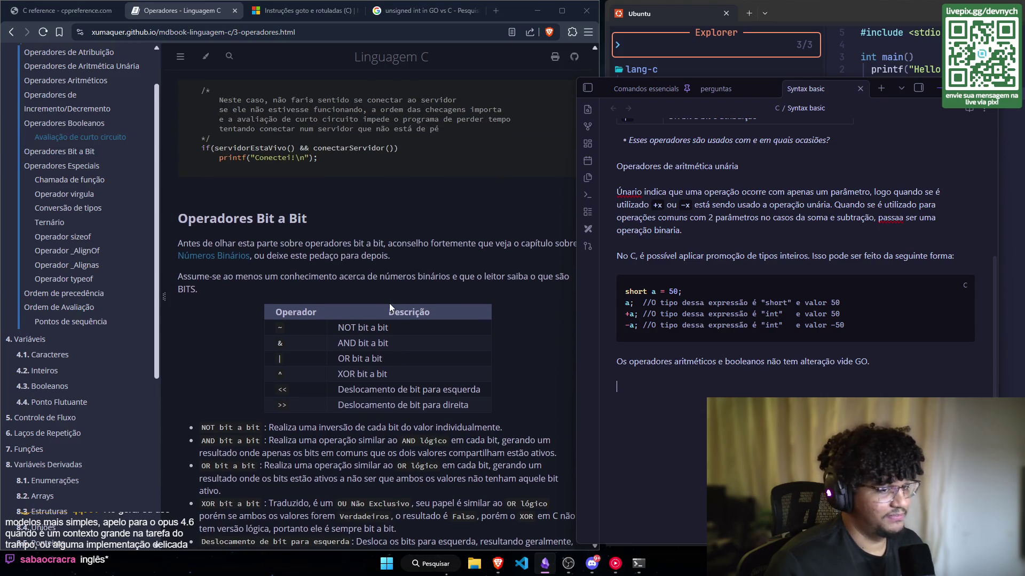
scroll(389, 307, "down", 1)
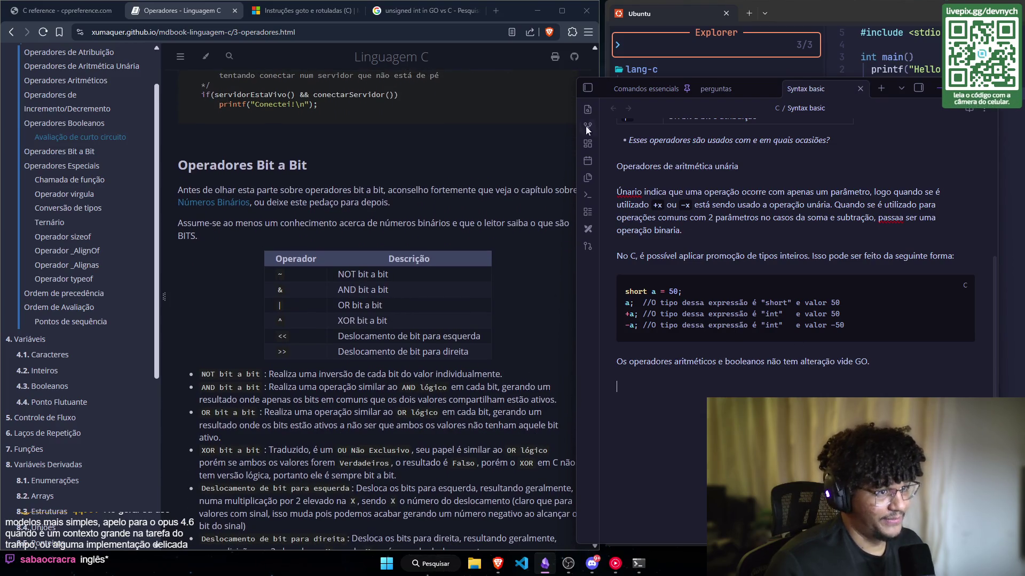
scroll(297, 300, "up", 1)
scroll(298, 301, "down", 1)
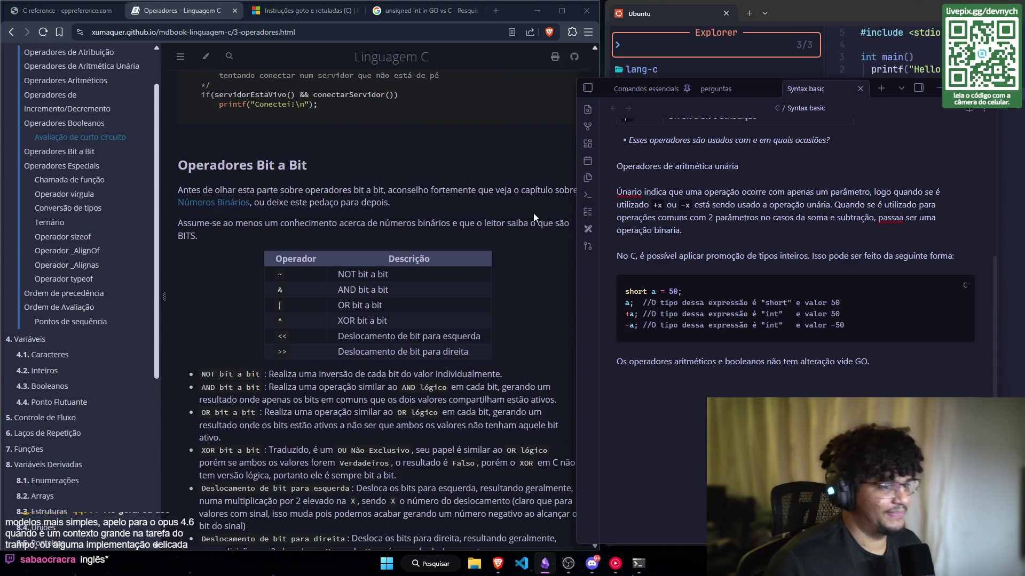
scroll(379, 216, "down", 1)
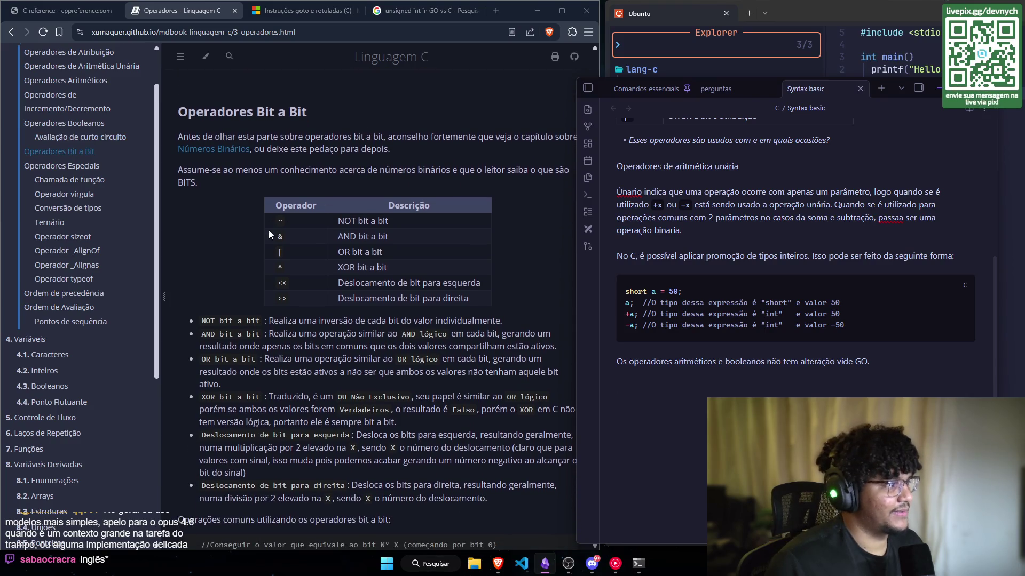
scroll(331, 240, "up", 2)
scroll(422, 251, "up", 1)
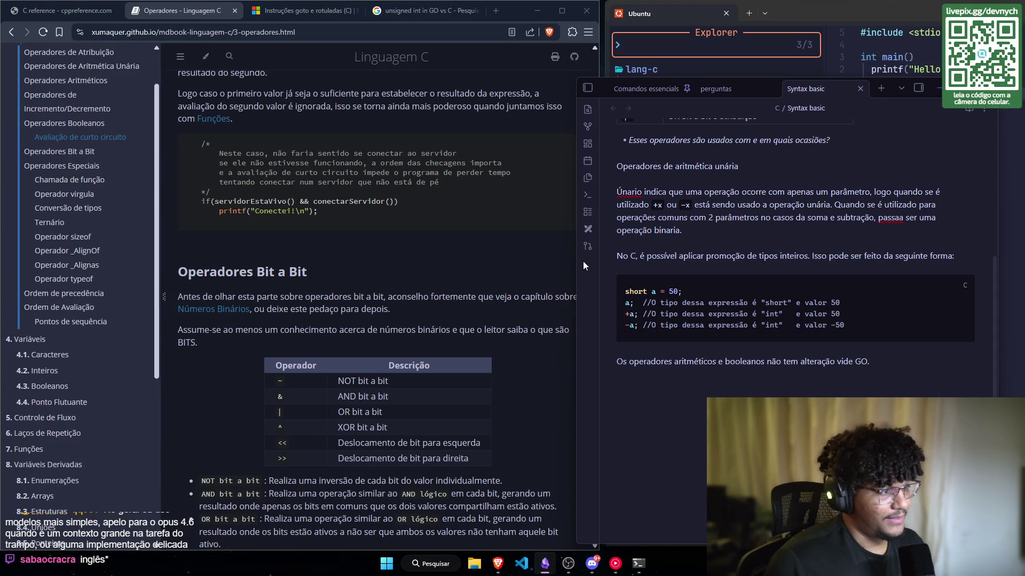
scroll(349, 259, "up", 1)
scroll(342, 235, "down", 2)
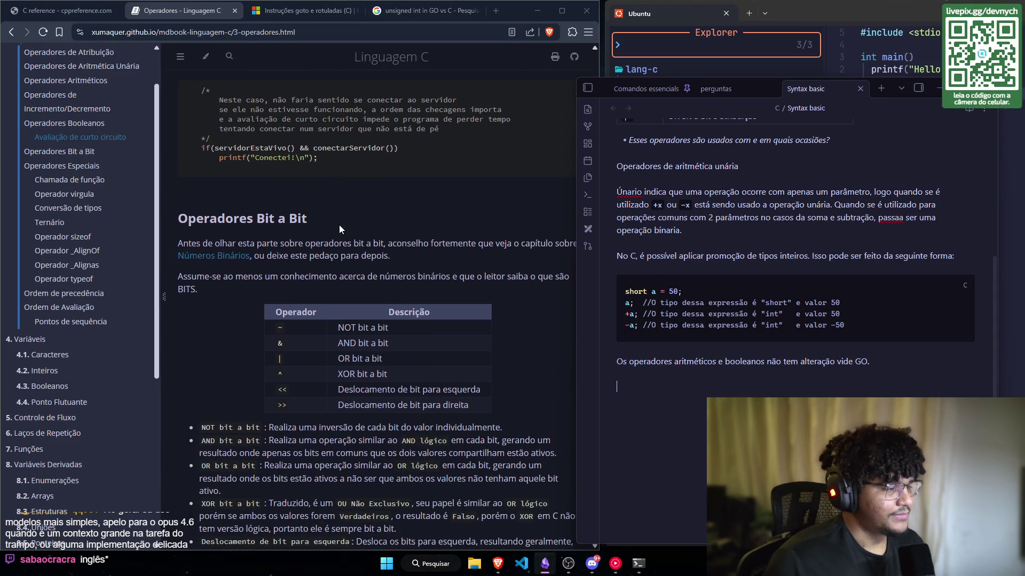
scroll(286, 260, "up", 3)
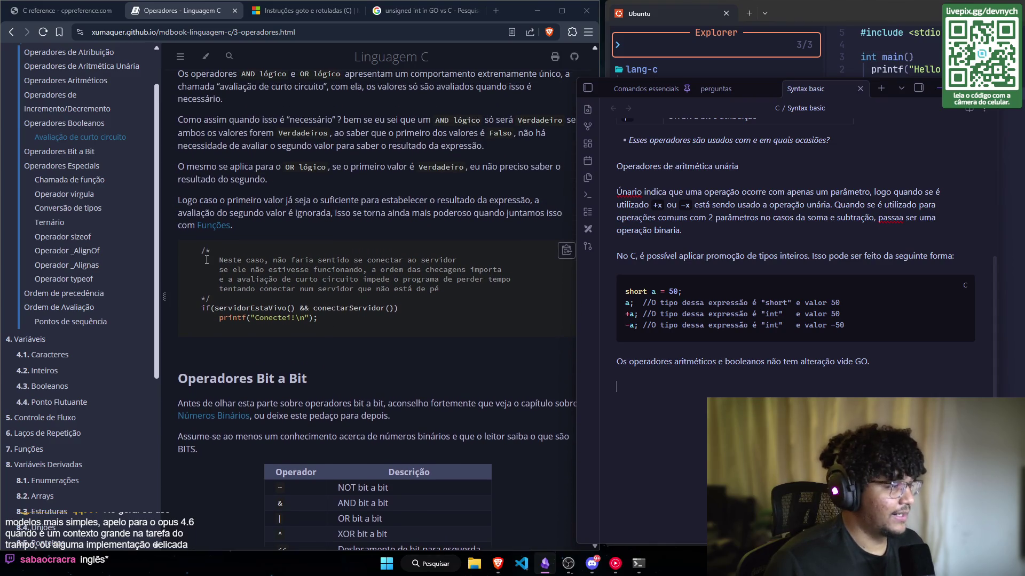
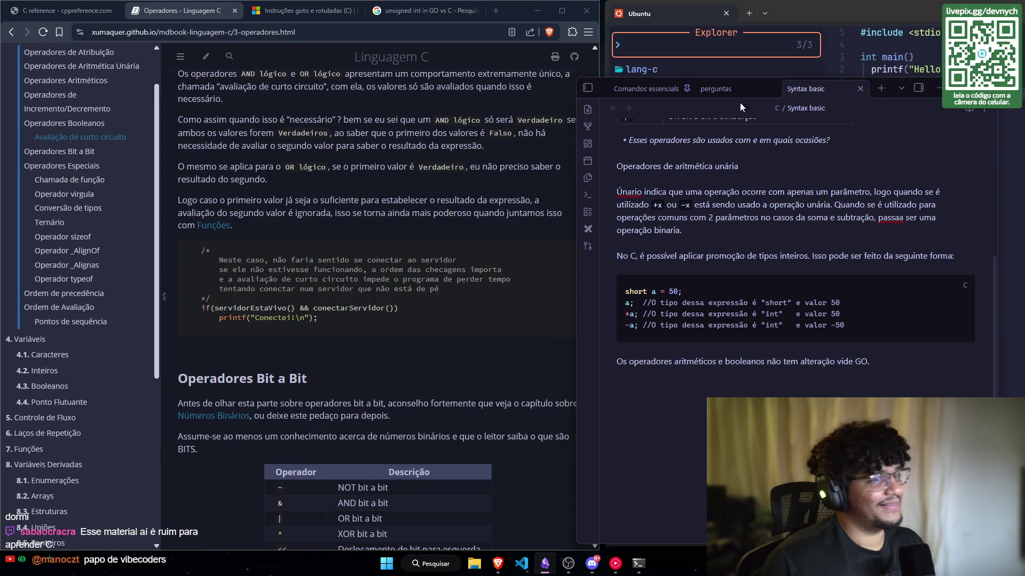
Step: Move the Obsidian notes window up, then resize it larger toward the left and bottom
mouse_move(892, 91)
left_mouse_down()
mouse_move(876, 79)
mouse_move(891, 35)
left_mouse_up()
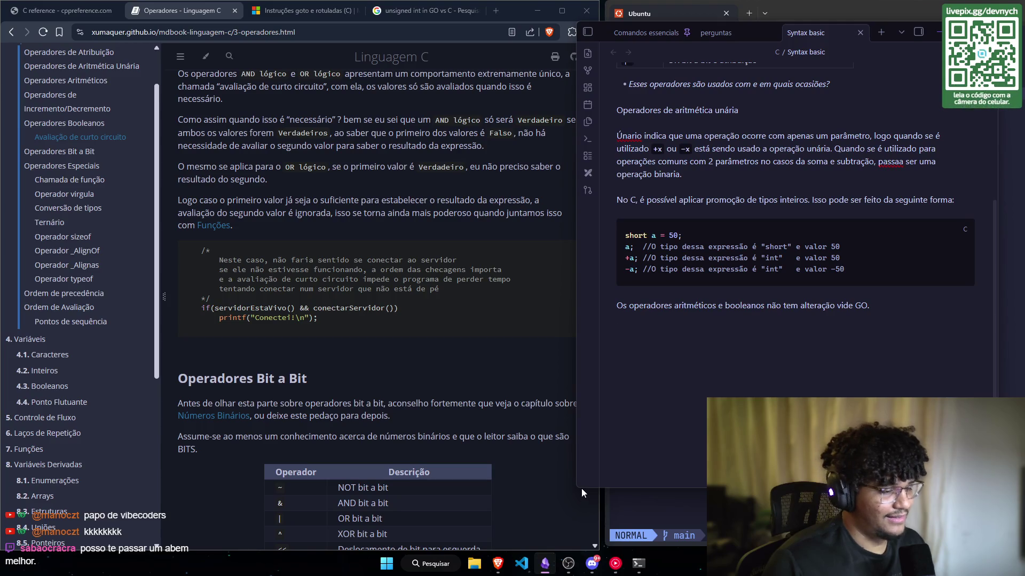
mouse_move(577, 488)
left_mouse_down()
mouse_move(573, 512)
mouse_move(510, 517)
mouse_move(593, 497)
mouse_move(571, 518)
left_mouse_up()
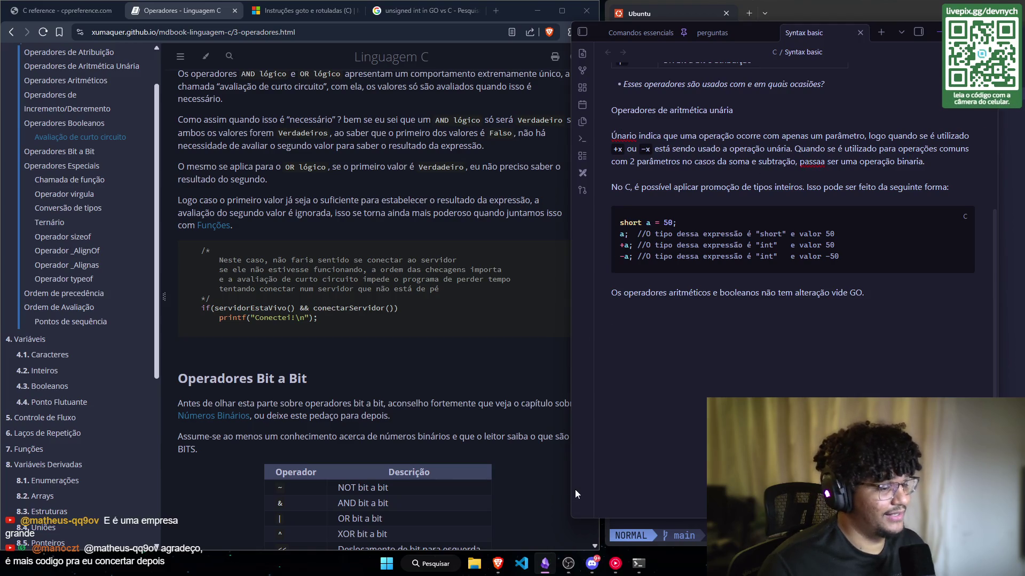
mouse_move(571, 472)
left_mouse_down()
mouse_move(509, 451)
mouse_move(574, 453)
mouse_move(543, 453)
left_mouse_up()
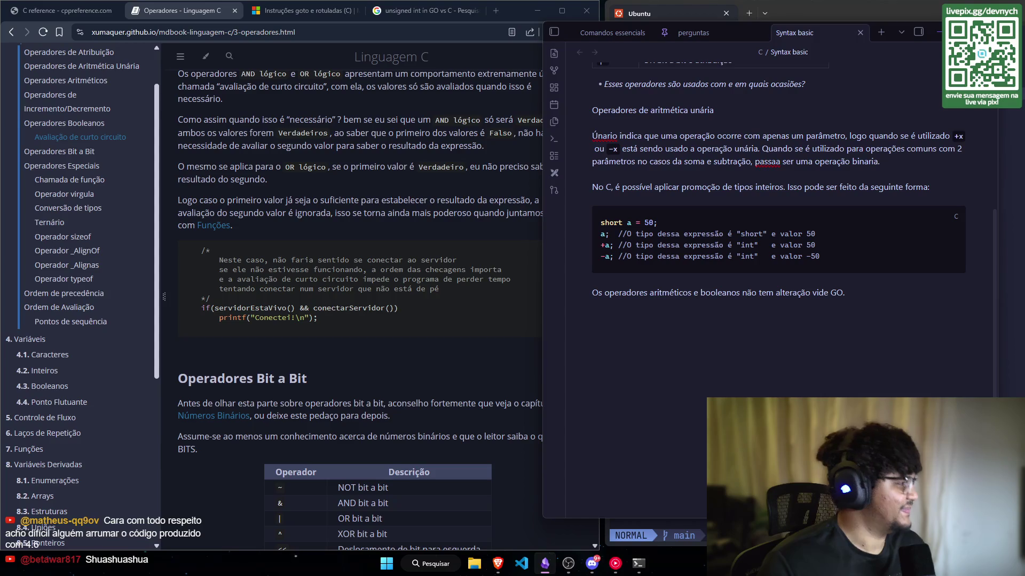
Step: Read through the Operadores Booleanos section in Brave, briefly highlighting its operator table
left_click(64, 10)
left_click(260, 5)
left_click(213, 11)
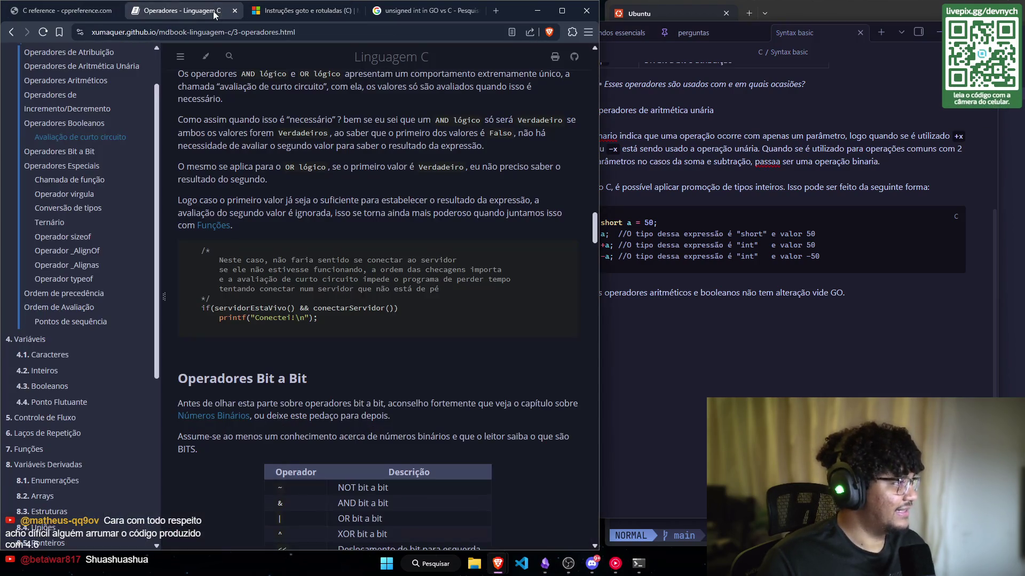
scroll(277, 318, "up", 3)
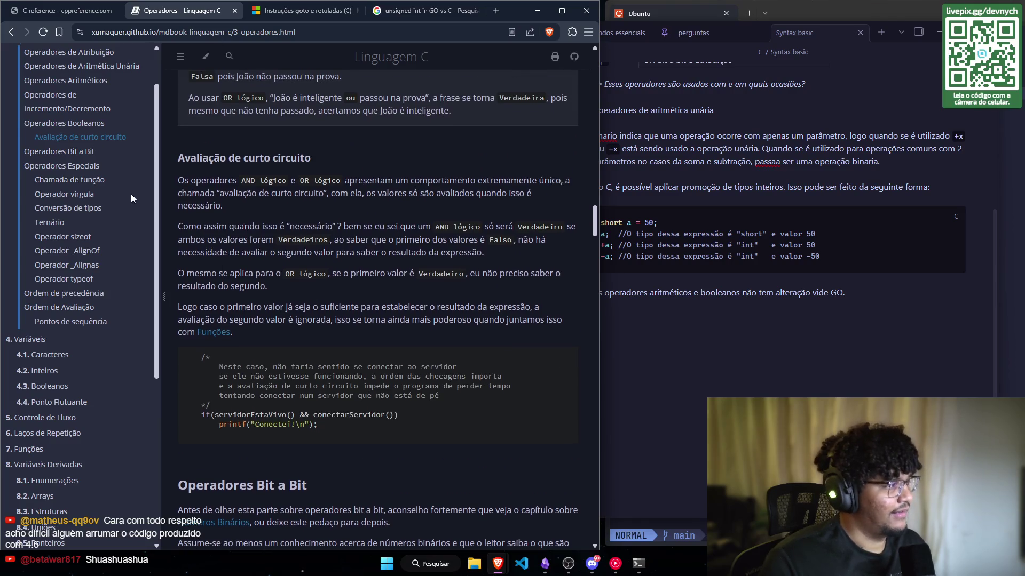
scroll(120, 185, "up", 1)
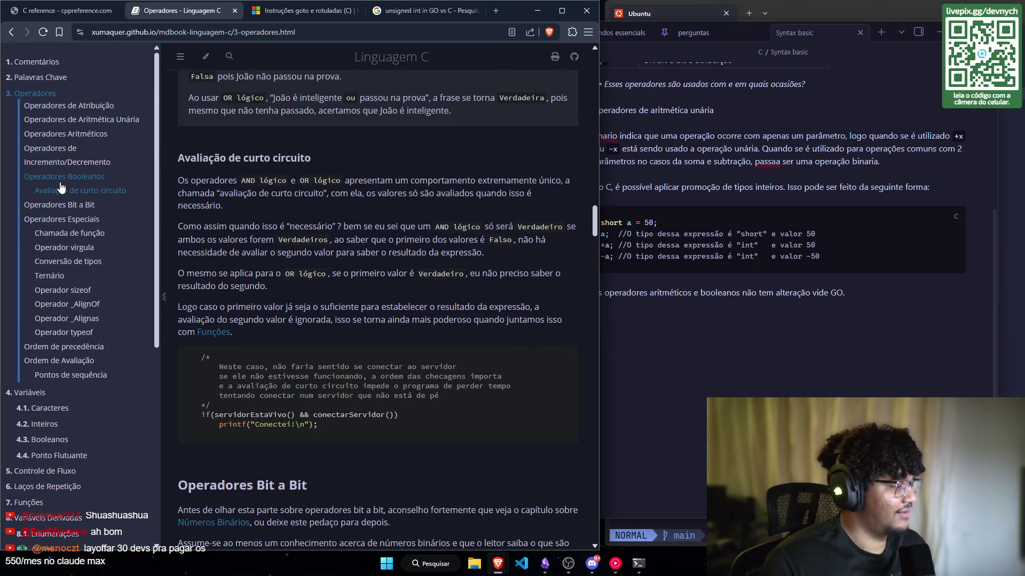
scroll(112, 176, "down", 1)
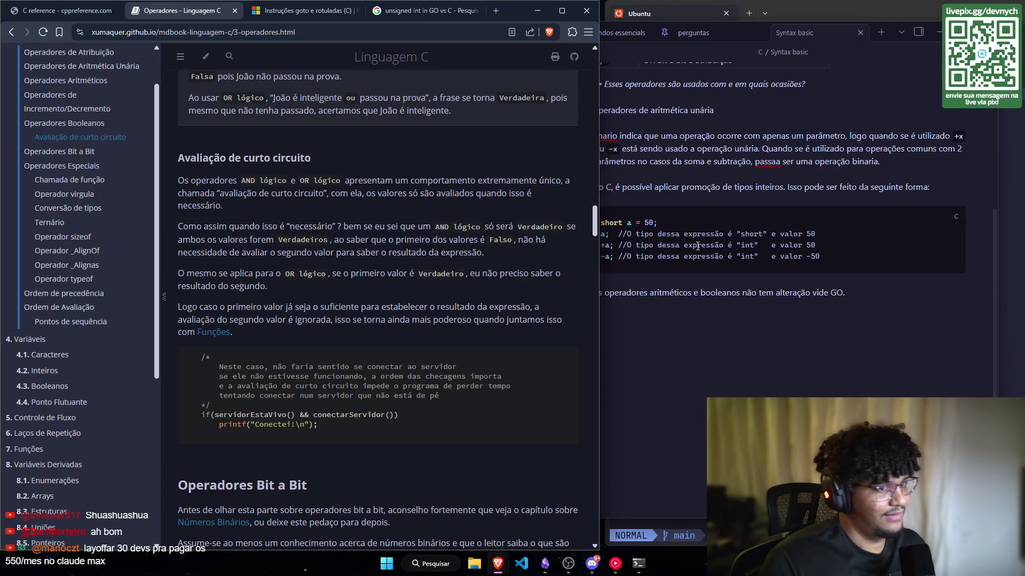
scroll(703, 265, "up", 1)
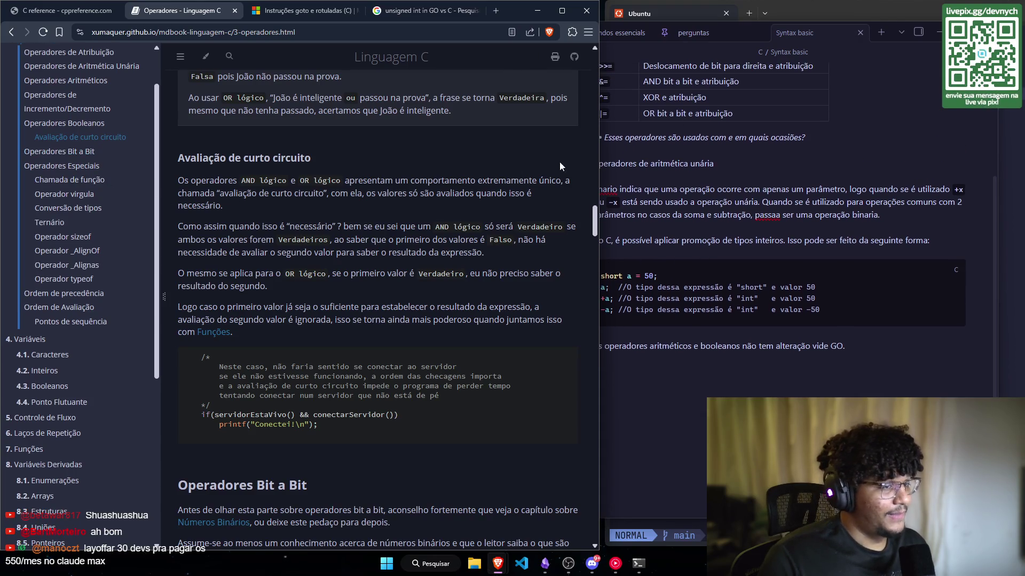
scroll(422, 293, "up", 4)
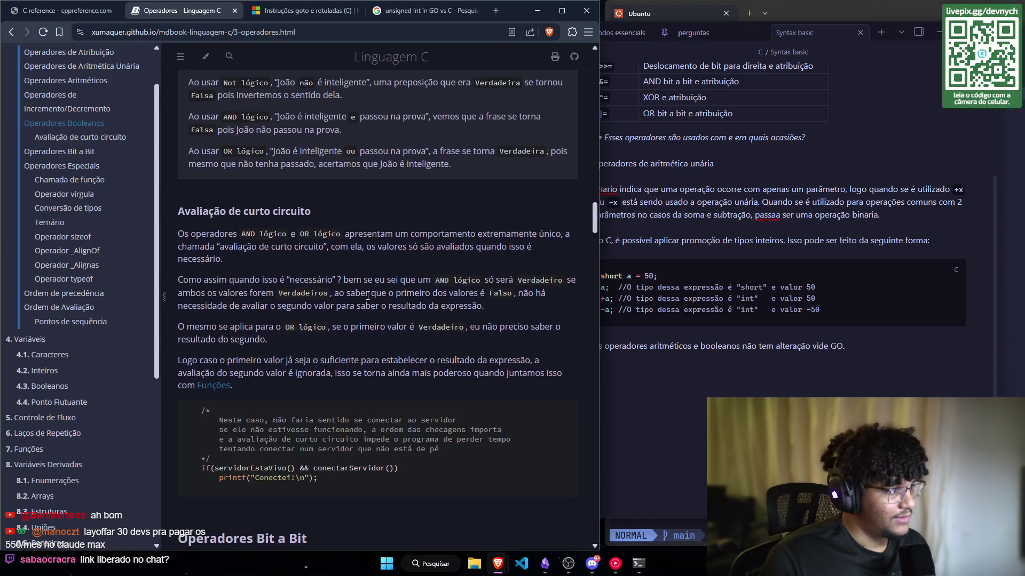
scroll(394, 307, "up", 6)
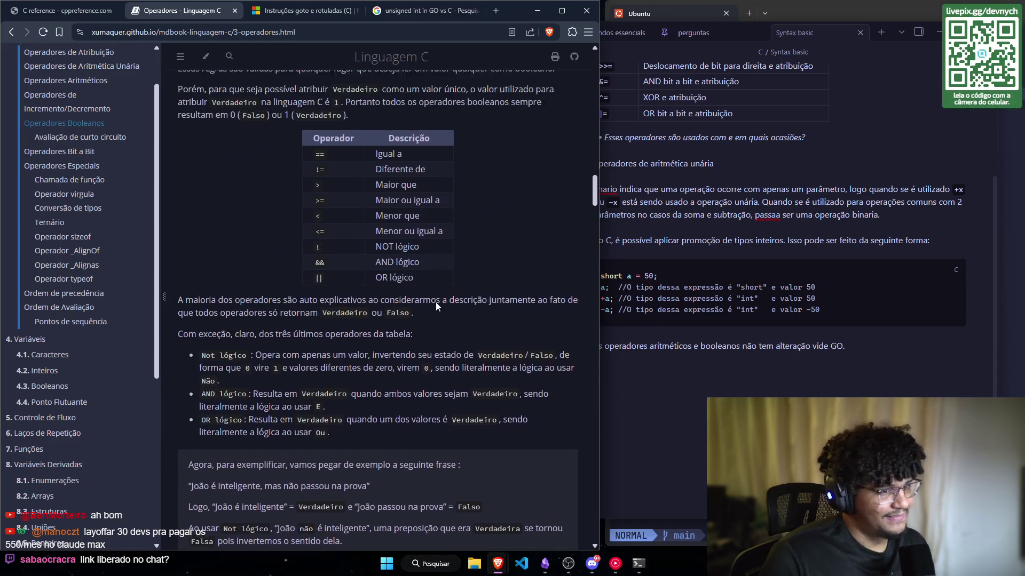
mouse_move(350, 366)
left_mouse_down()
mouse_move(325, 328)
mouse_move(307, 235)
mouse_move(263, 264)
left_mouse_up()
left_click(225, 234)
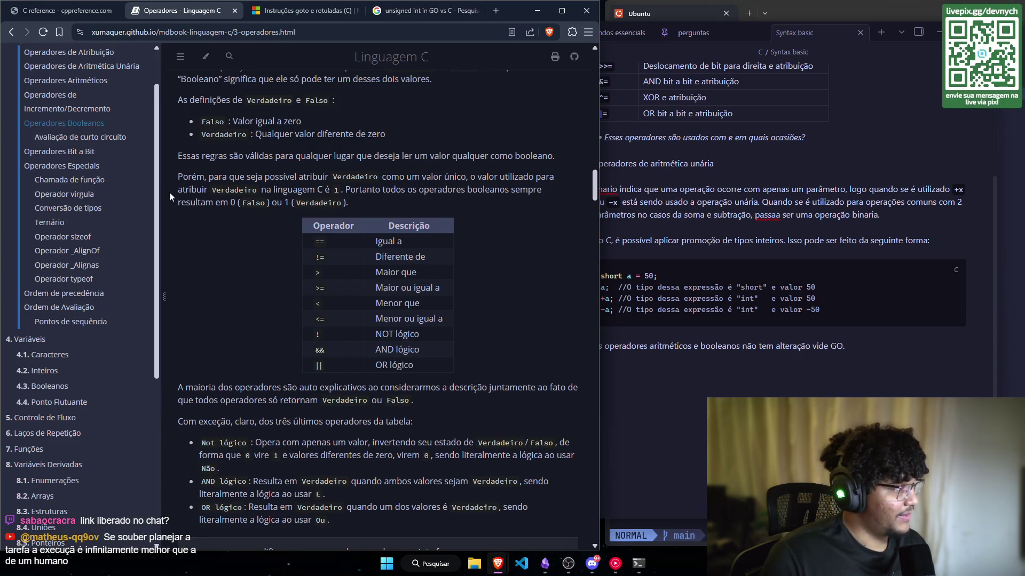
scroll(102, 257, "up", 1)
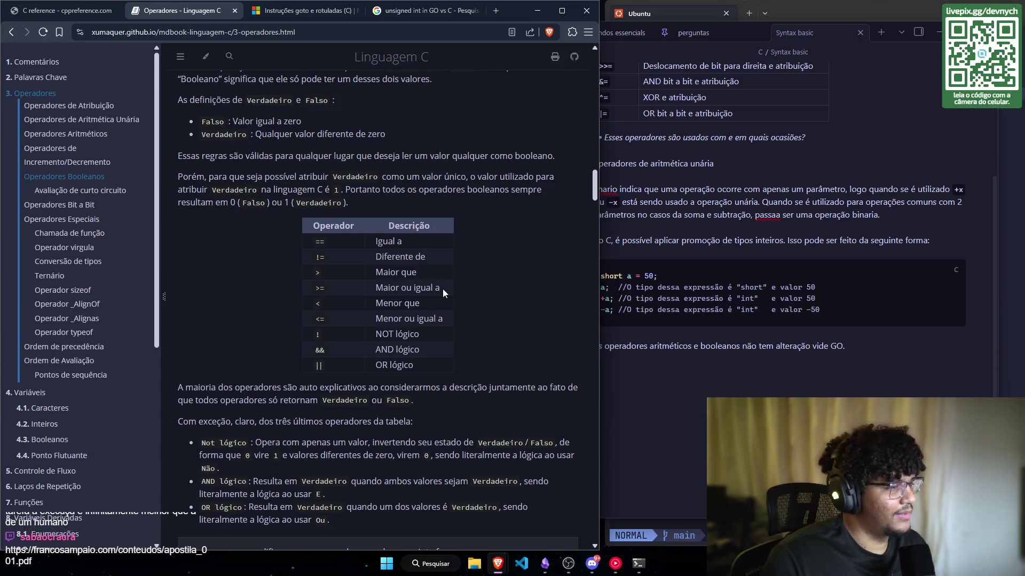
Step: Set the note's caret below its last paragraph, then bring up the 'Instruções goto e rotuladas' article
left_click(775, 353)
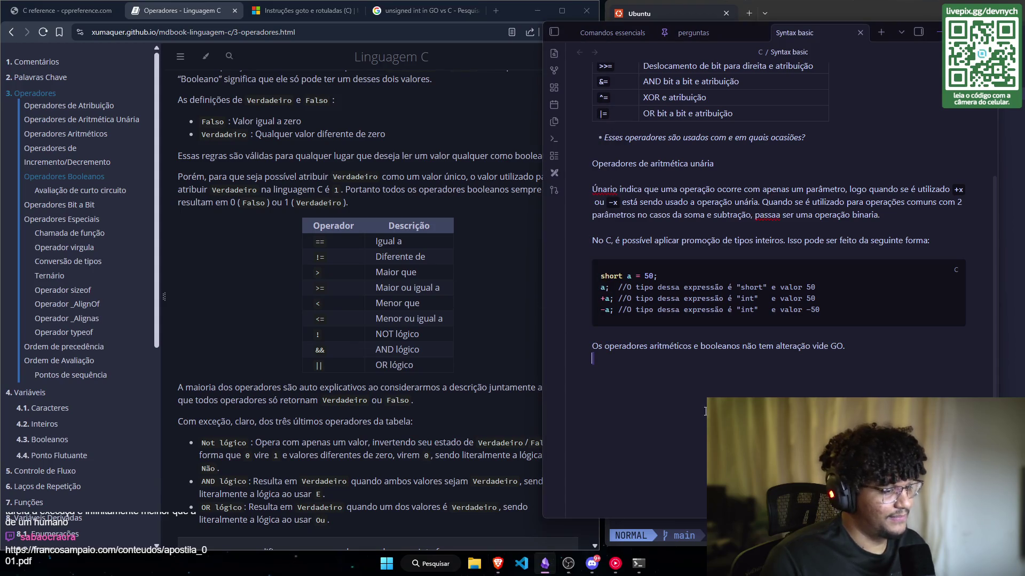
left_click(653, 371)
scroll(326, 315, "up", 2)
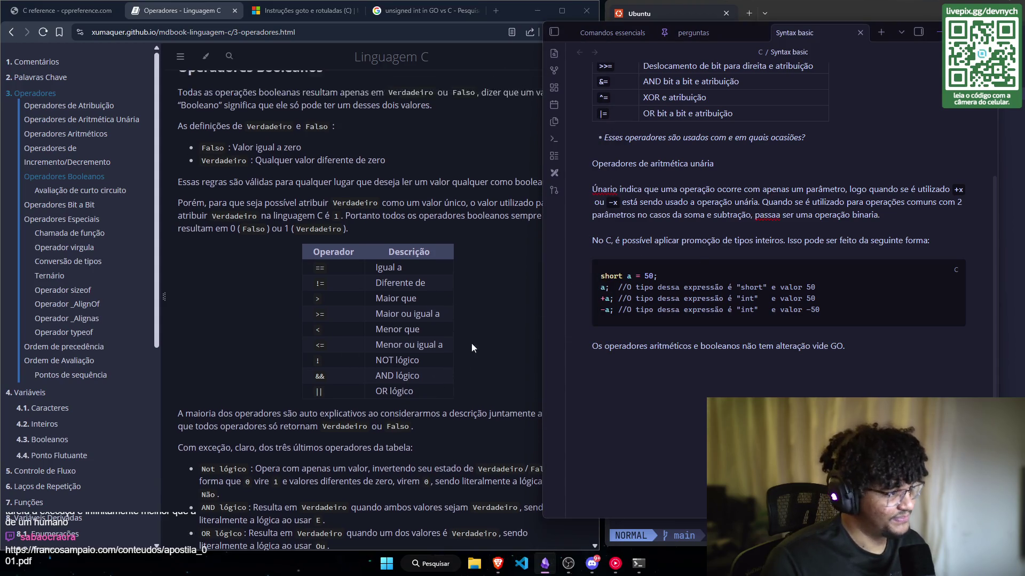
scroll(337, 307, "down", 3)
scroll(335, 307, "down", 1)
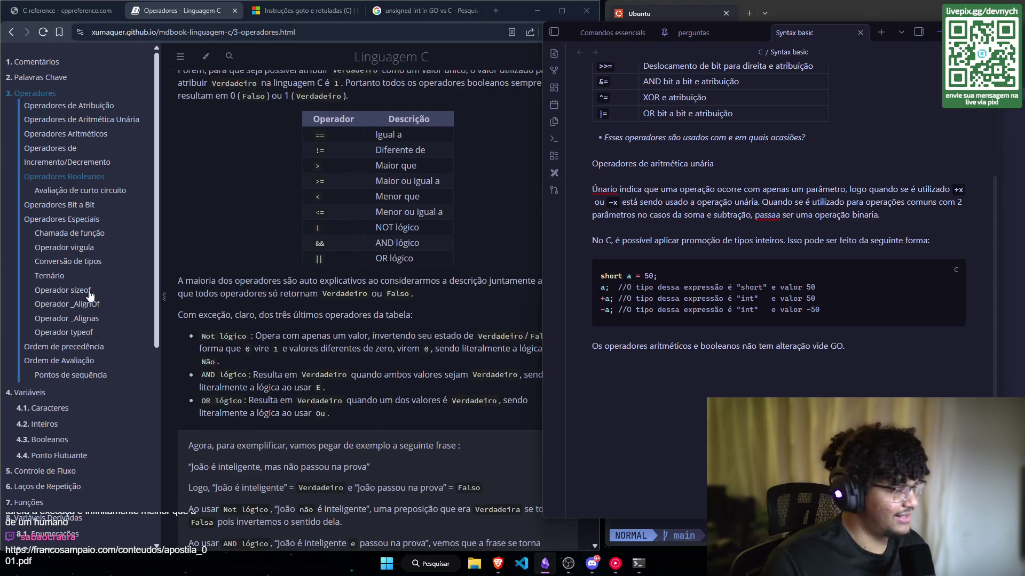
scroll(293, 206, "up", 2)
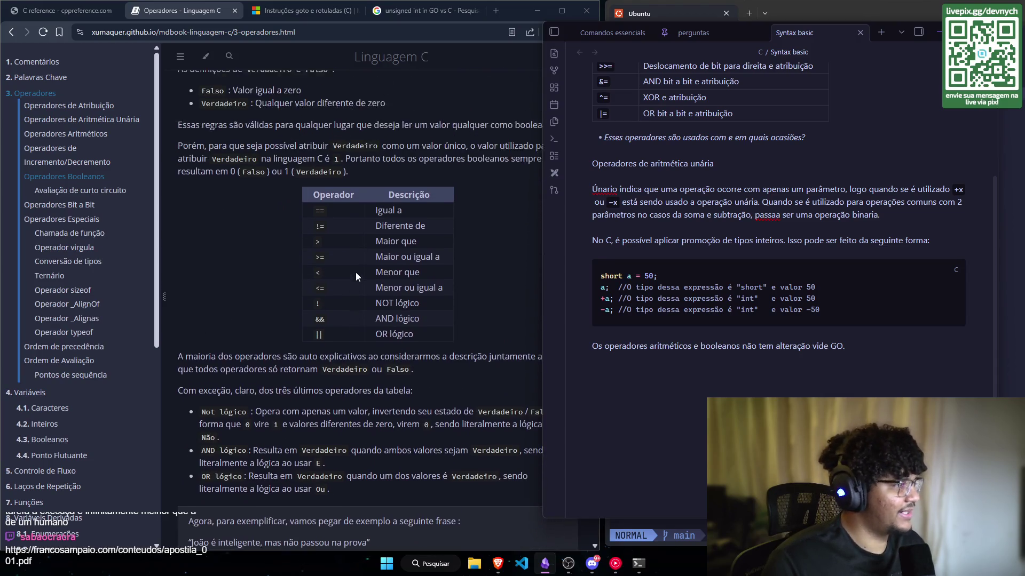
scroll(330, 185, "down", 5)
scroll(336, 213, "up", 10)
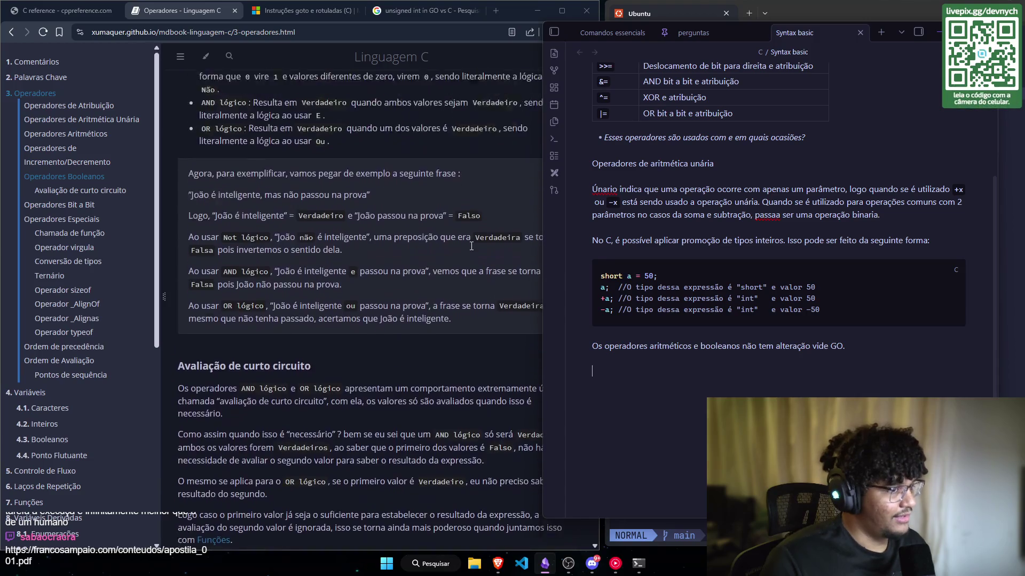
scroll(353, 253, "up", 4)
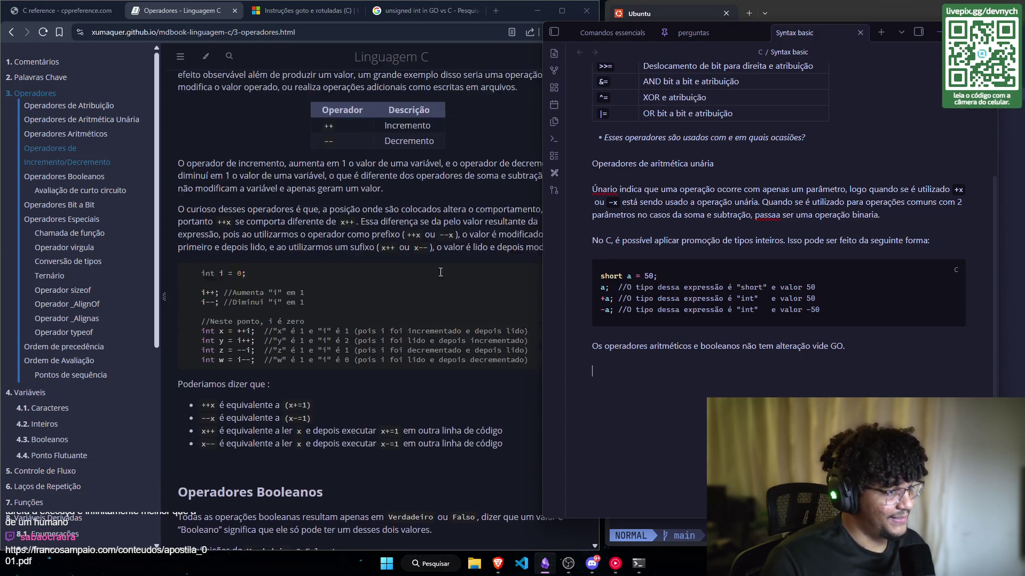
scroll(307, 188, "up", 6)
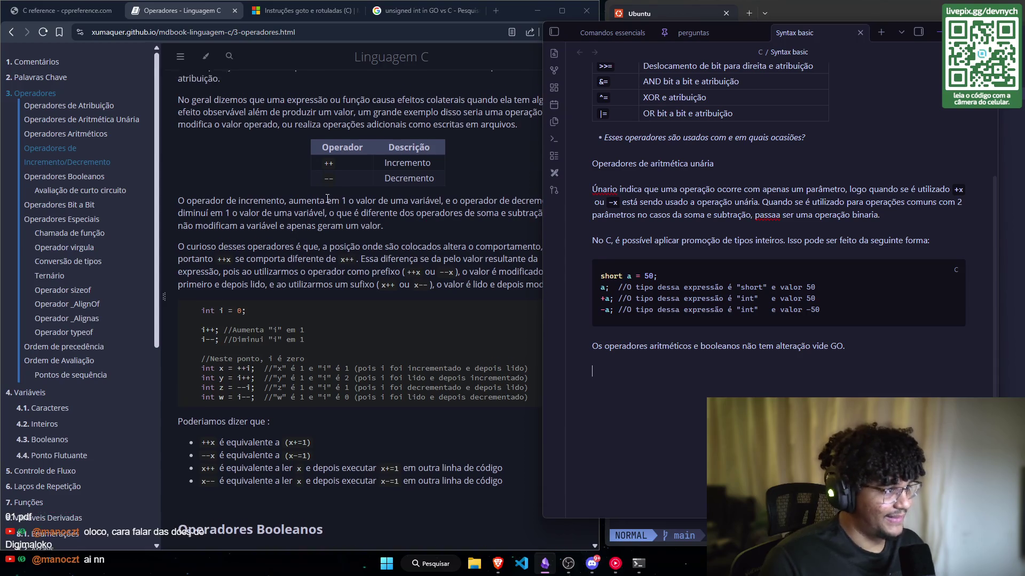
scroll(370, 245, "down", 5)
scroll(358, 241, "down", 8)
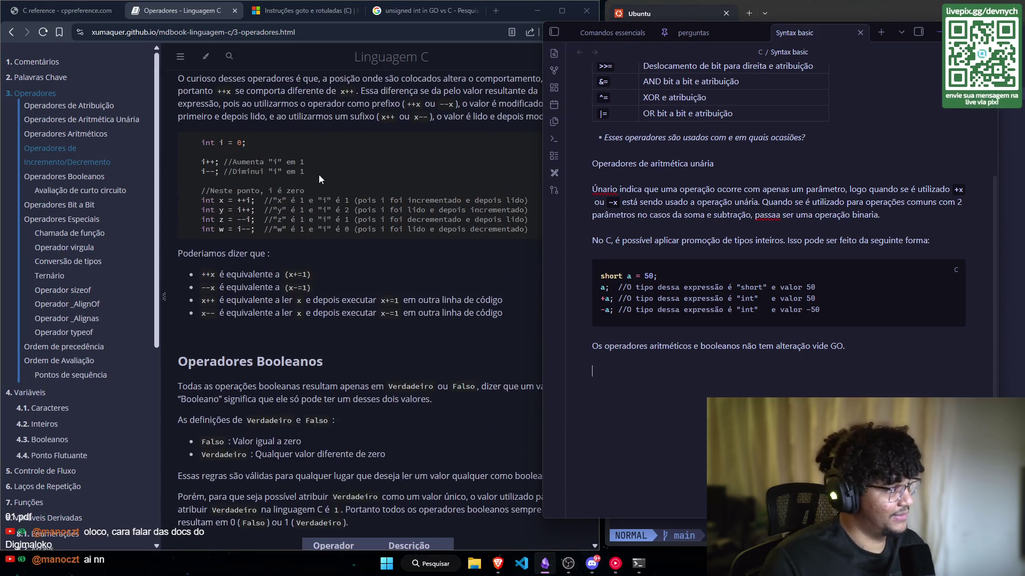
scroll(314, 208, "down", 5)
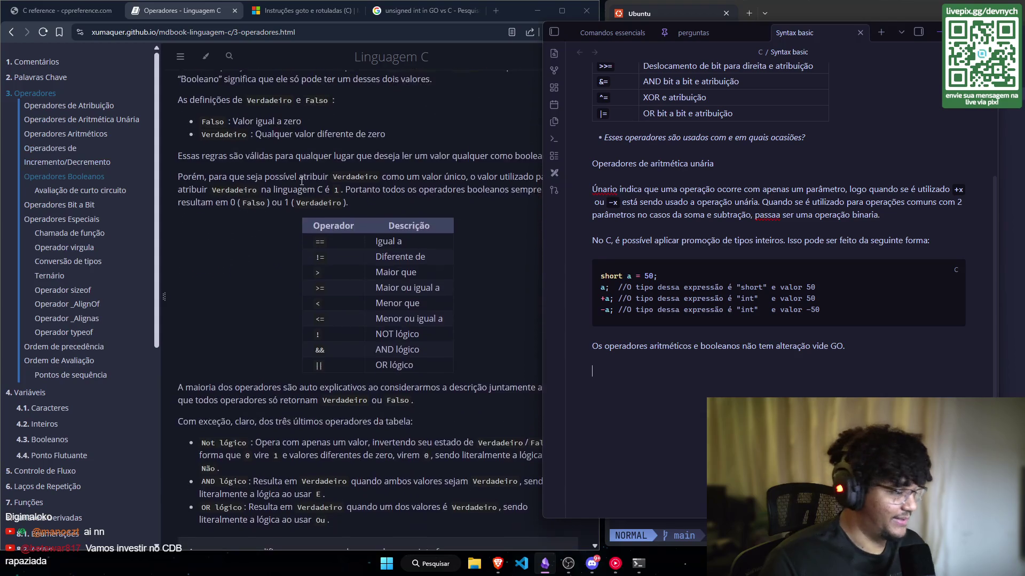
scroll(376, 246, "down", 1)
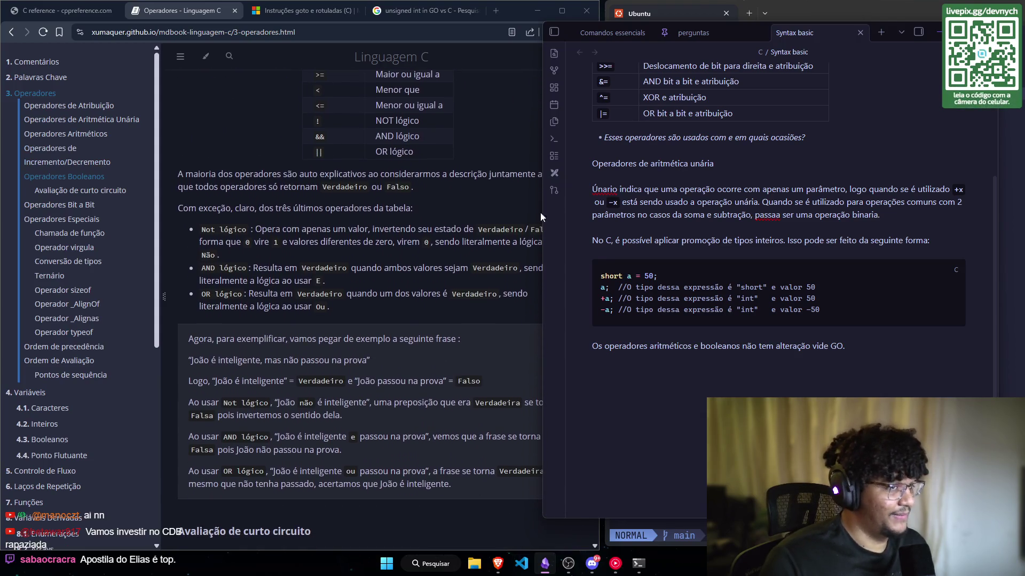
left_click_drag(889, 37, 905, 40)
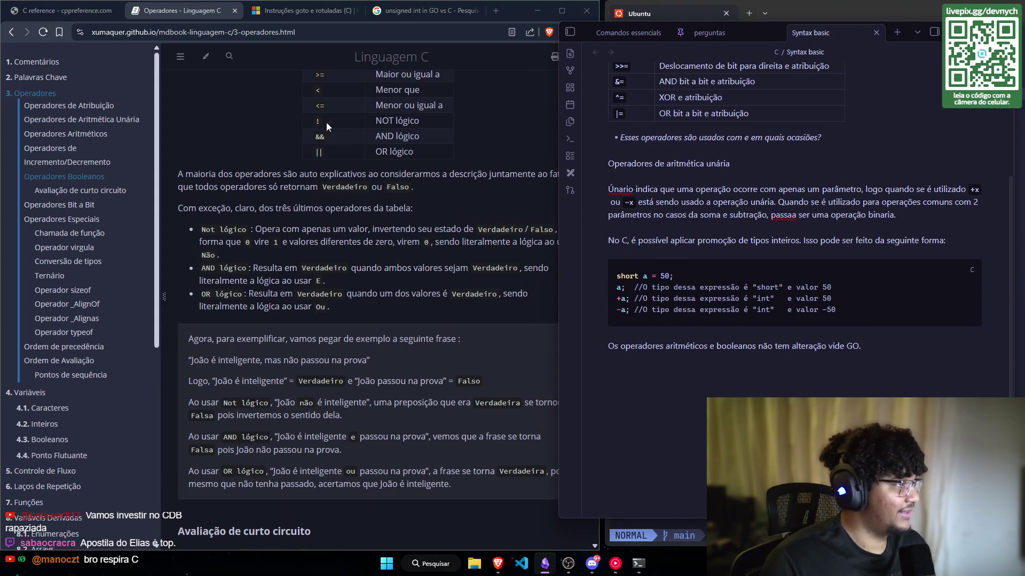
left_click(323, 11)
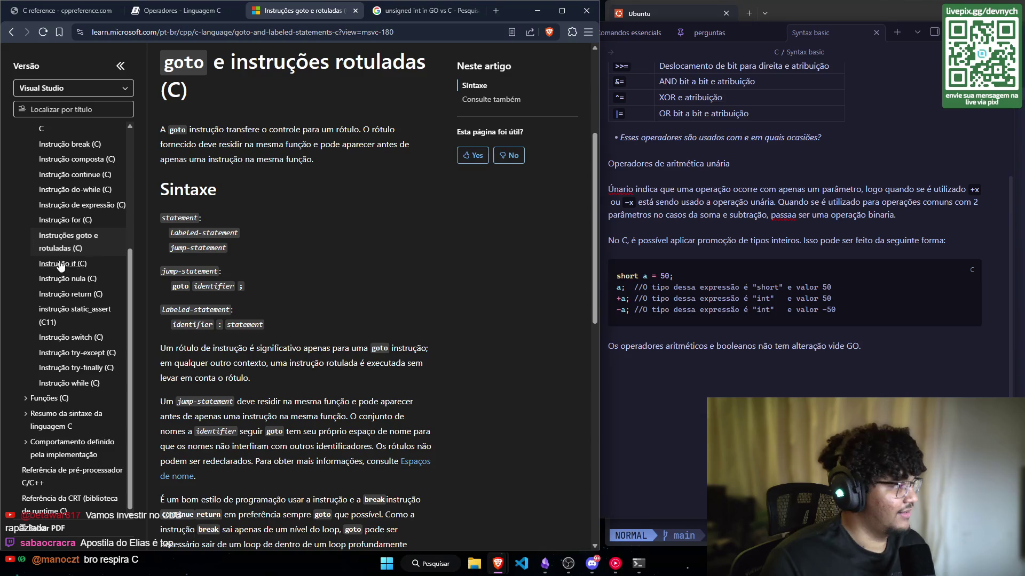
Step: Switch from the goto article back to the 'Operadores - Linguagem C' tab
left_click(94, 11)
left_click(156, 12)
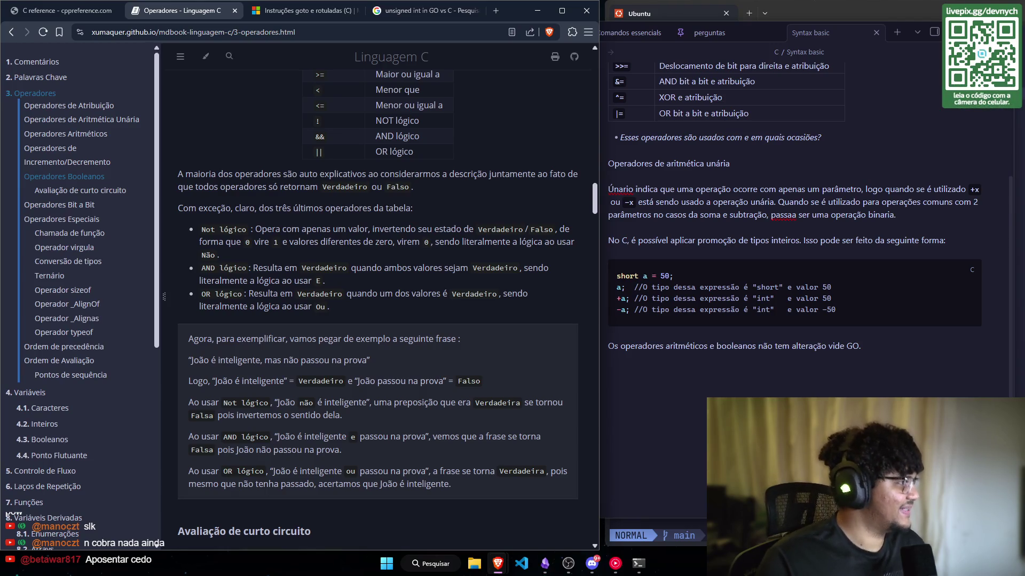
Step: Highlight the question about when the compound assignment operators are used, then move to the blank line below it
scroll(460, 207, "down", 1)
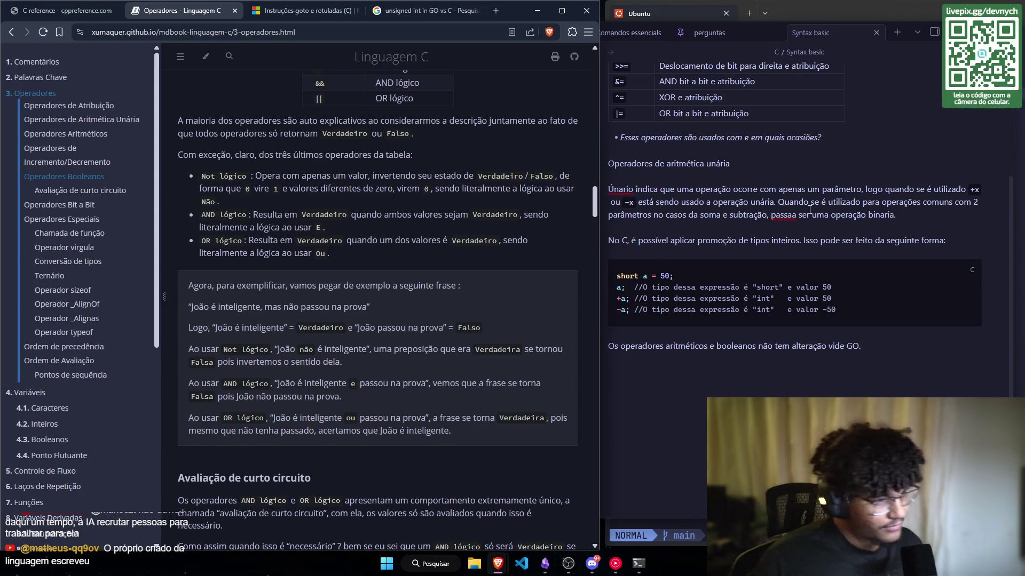
scroll(644, 264, "down", 1)
scroll(845, 212, "up", 3)
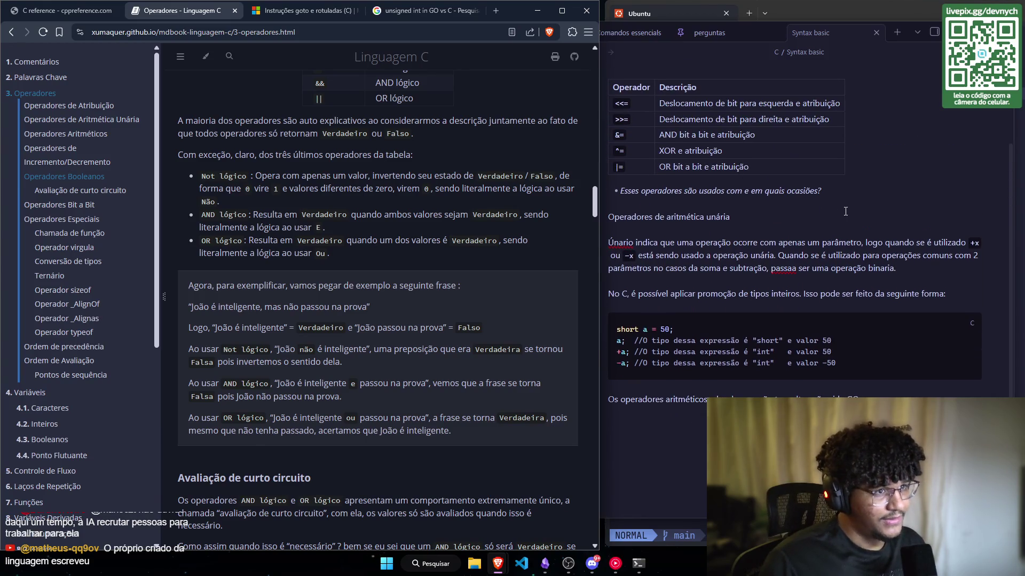
left_click_drag(852, 190, 613, 190)
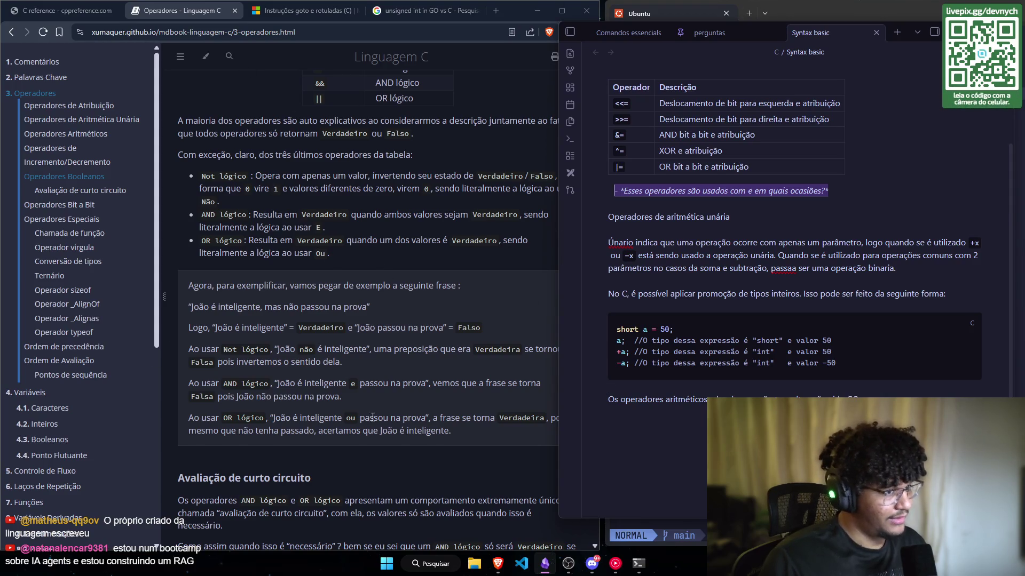
scroll(194, 344, "down", 3)
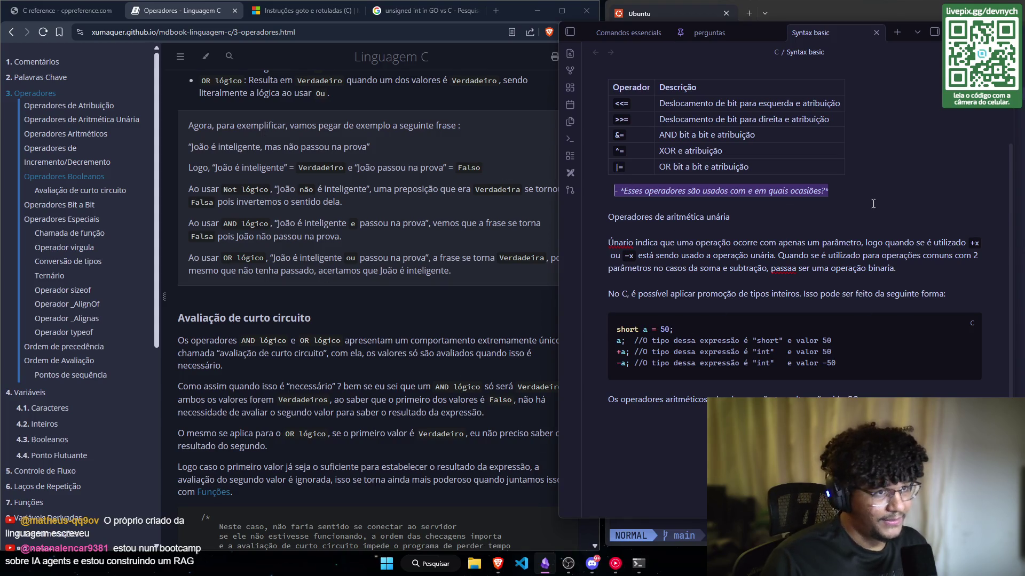
left_click(689, 284)
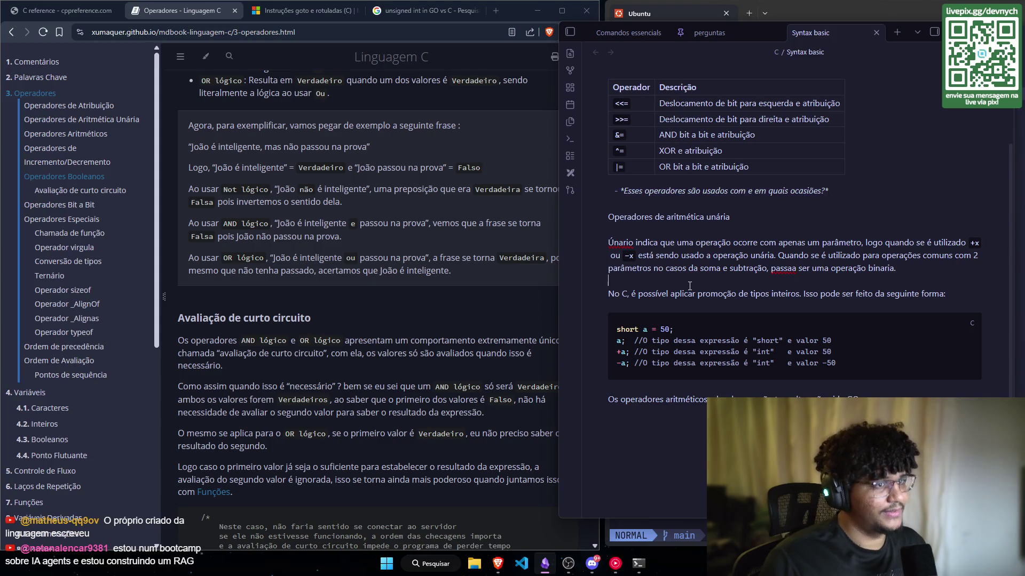
Step: Put the caret below the last note paragraph and narrow the notes window to reveal more page
scroll(690, 286, "up", 3)
scroll(732, 328, "down", 4)
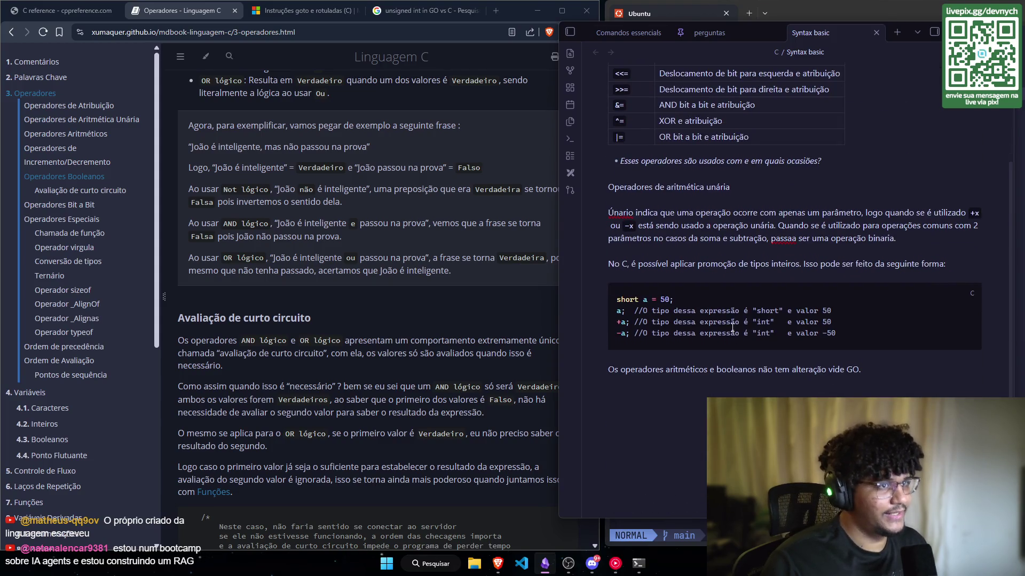
scroll(732, 328, "down", 3)
left_click(608, 287)
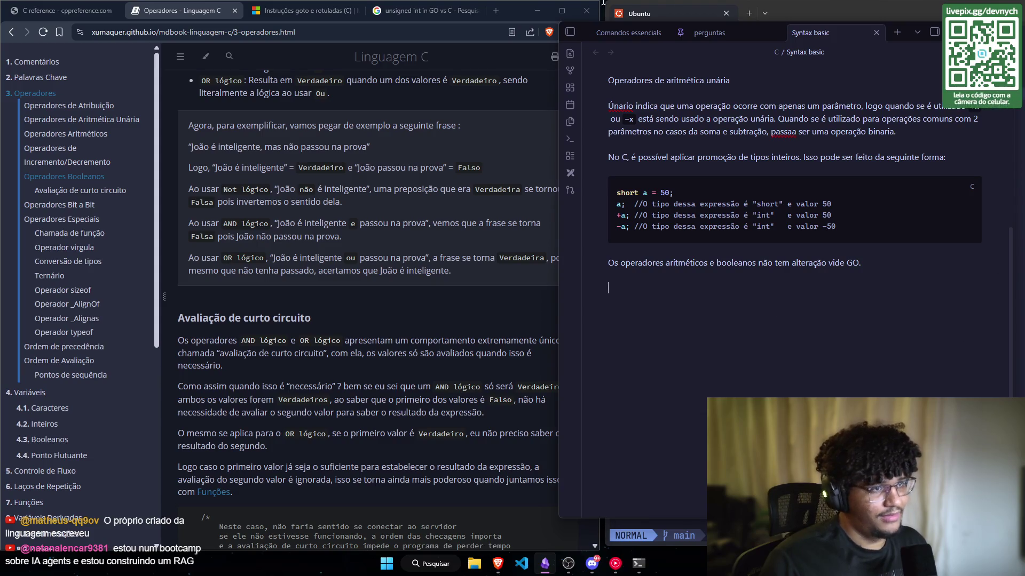
scroll(503, 216, "up", 2)
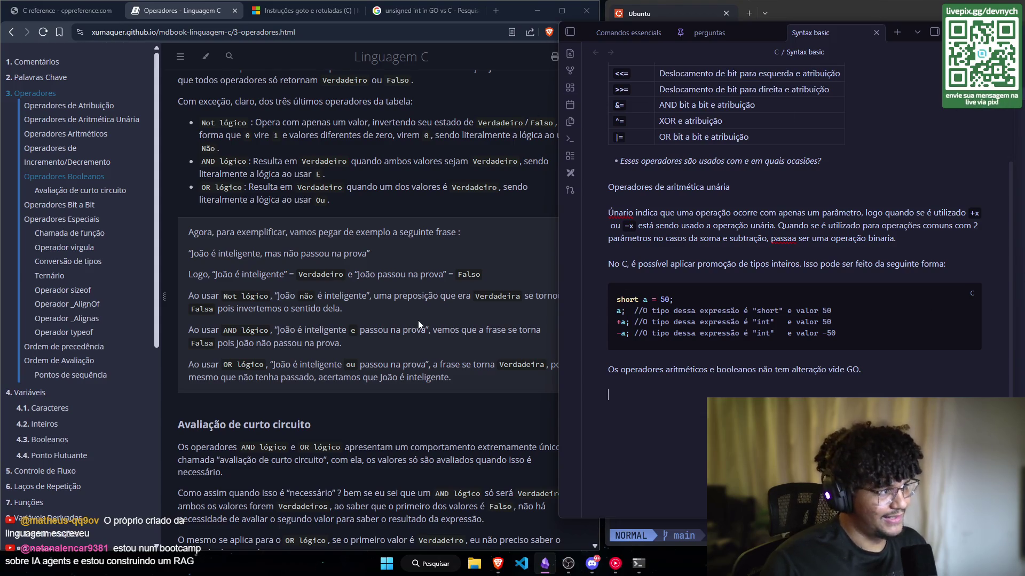
scroll(419, 324, "up", 3)
scroll(427, 291, "down", 3)
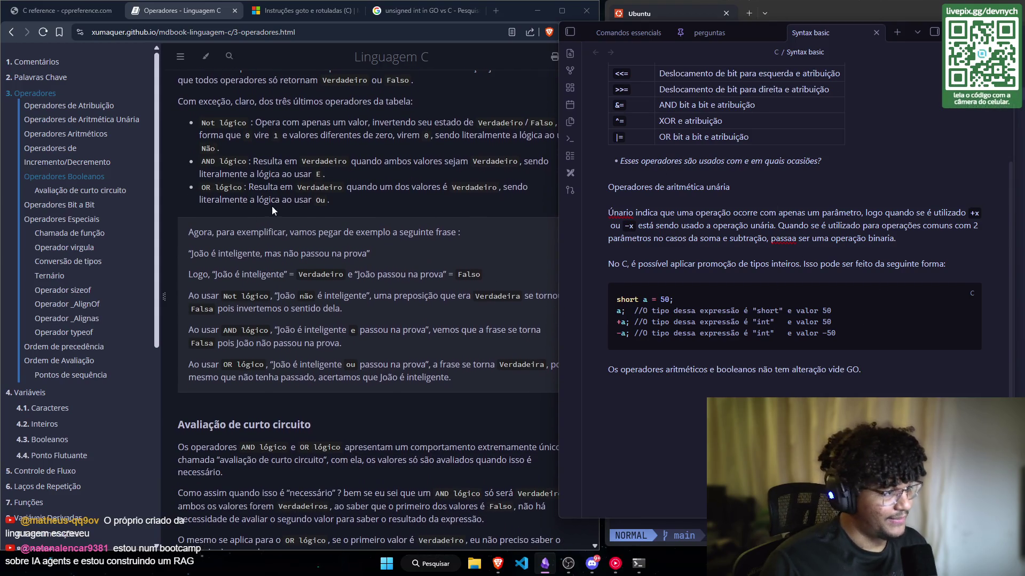
scroll(271, 206, "down", 1)
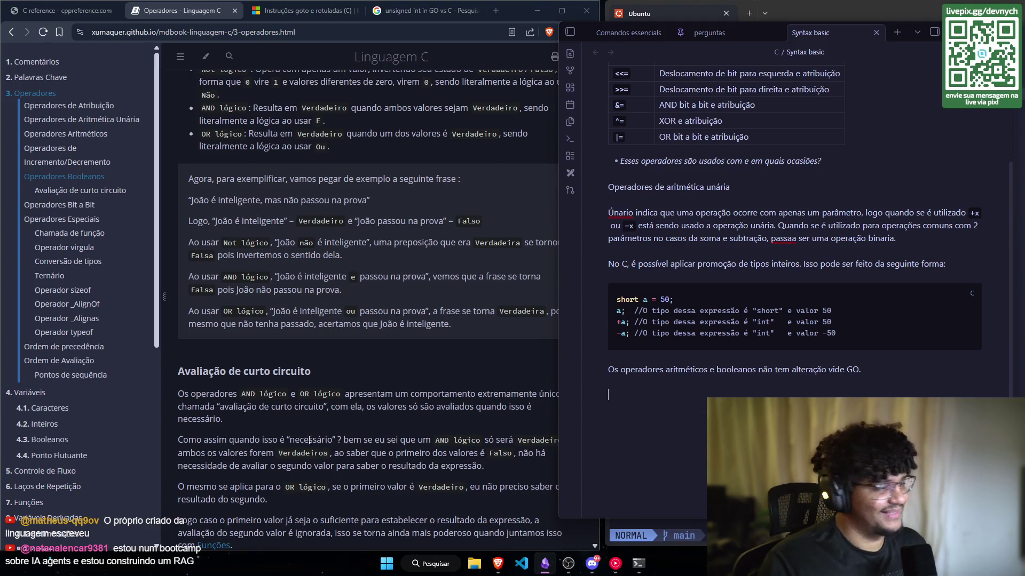
scroll(309, 251, "down", 2)
scroll(309, 252, "down", 3)
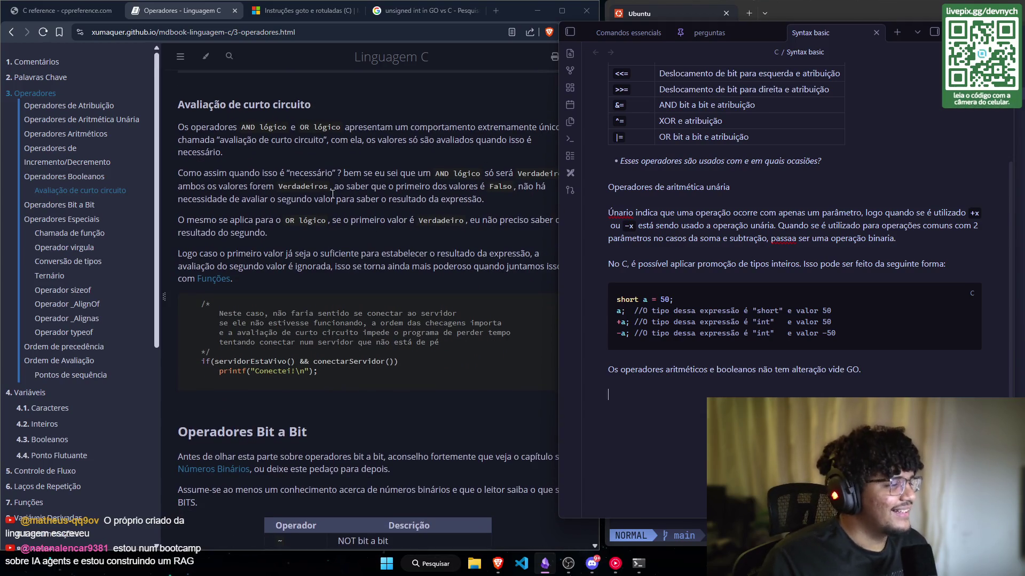
scroll(351, 185, "down", 1)
scroll(416, 185, "up", 1)
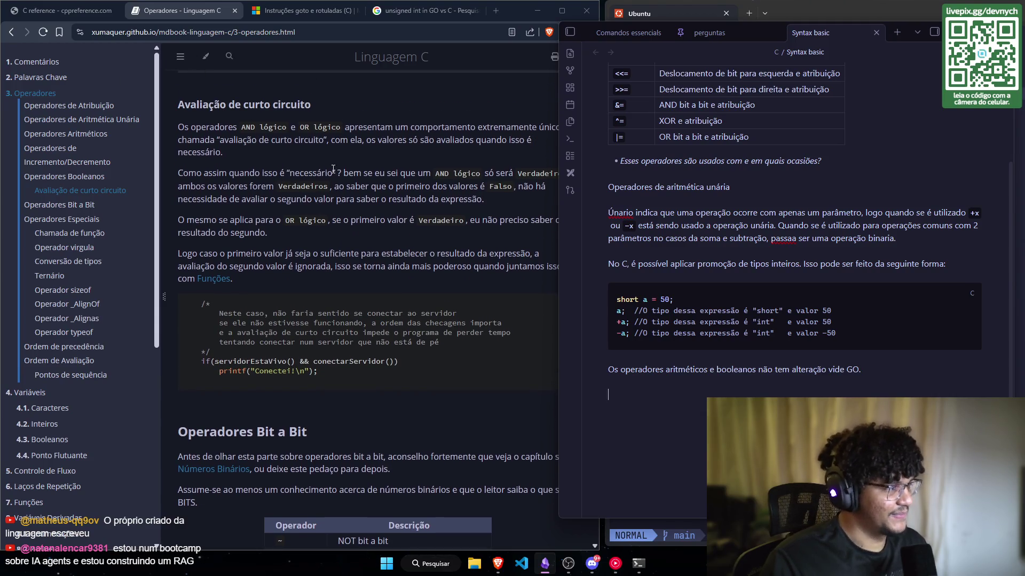
scroll(333, 169, "down", 1)
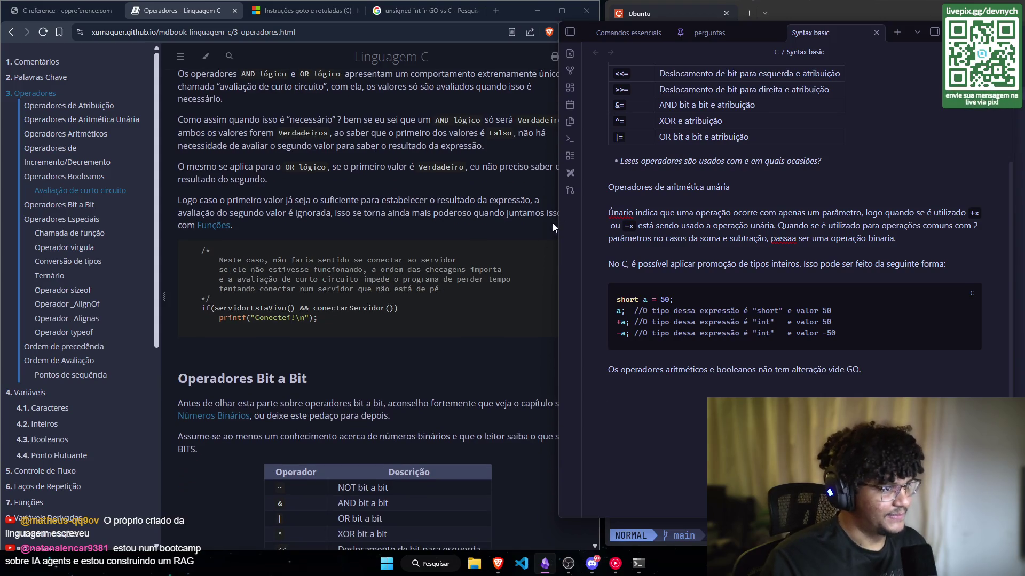
mouse_move(559, 218)
left_mouse_down()
mouse_move(597, 219)
mouse_move(578, 219)
left_mouse_up()
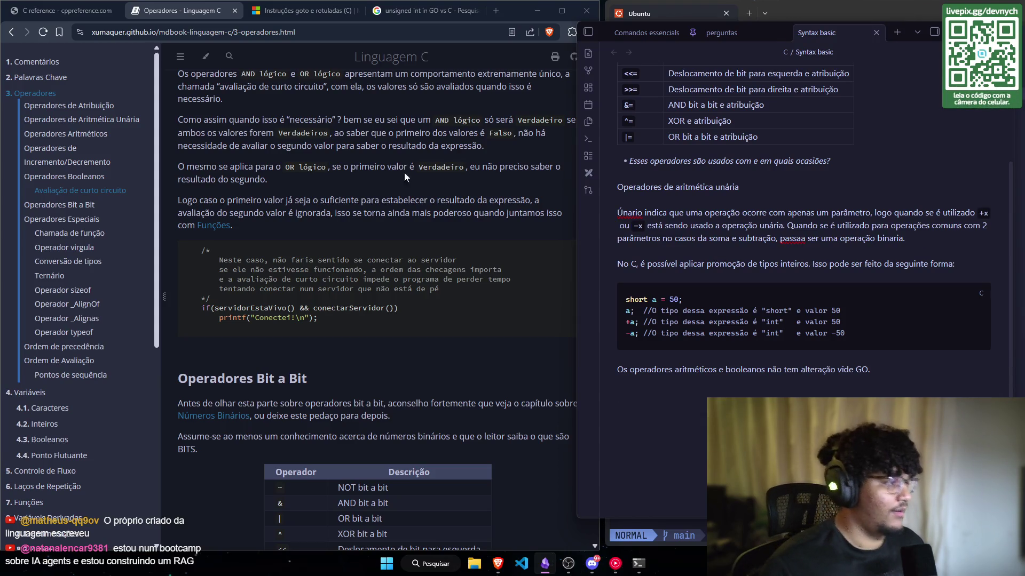
Step: Select the <<= and >>= rows of the note's table, then set the caret below the question bullet
scroll(277, 166, "down", 2)
scroll(262, 154, "down", 2)
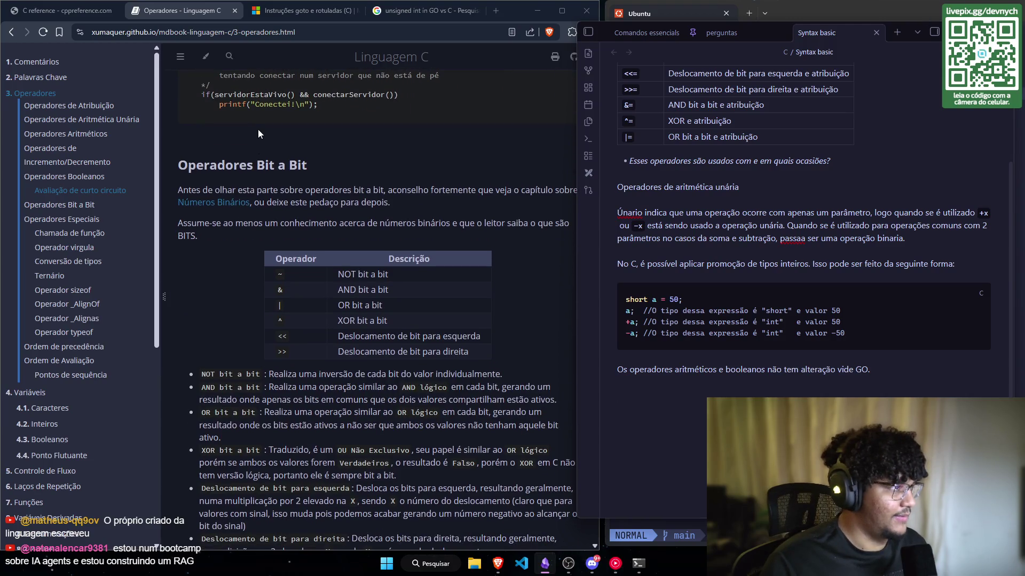
scroll(219, 131, "down", 2)
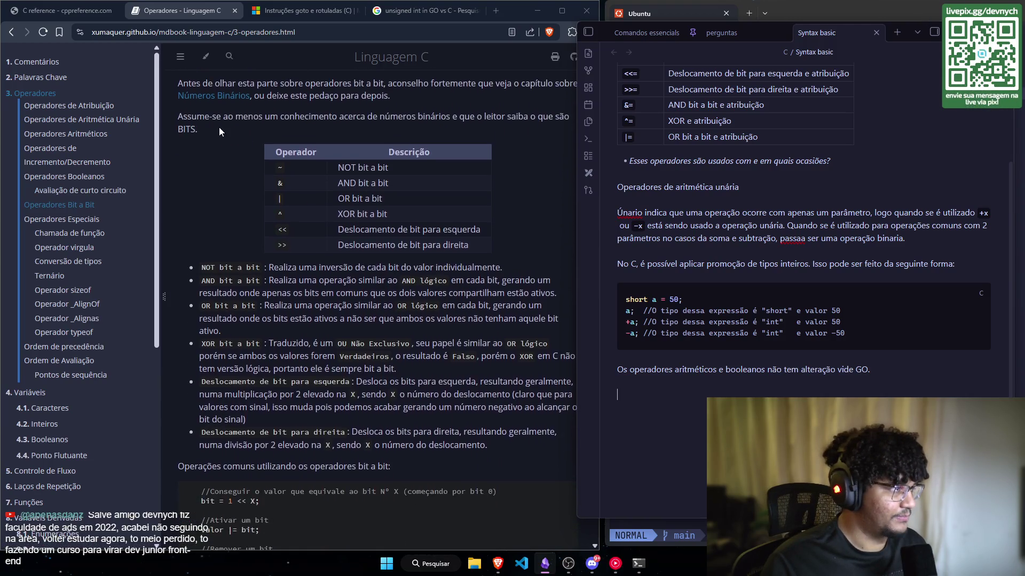
scroll(219, 127, "up", 1)
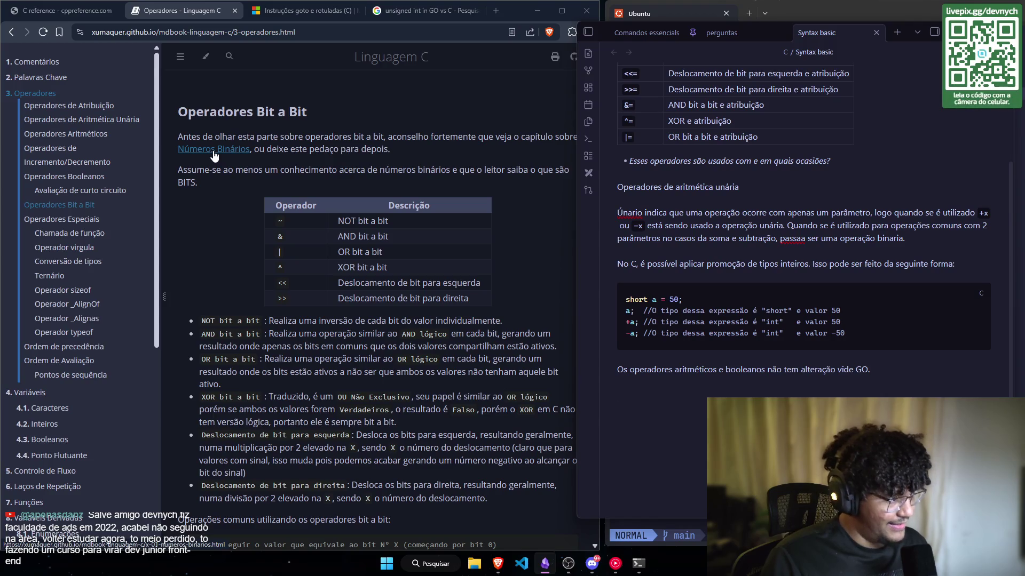
scroll(214, 214, "down", 2)
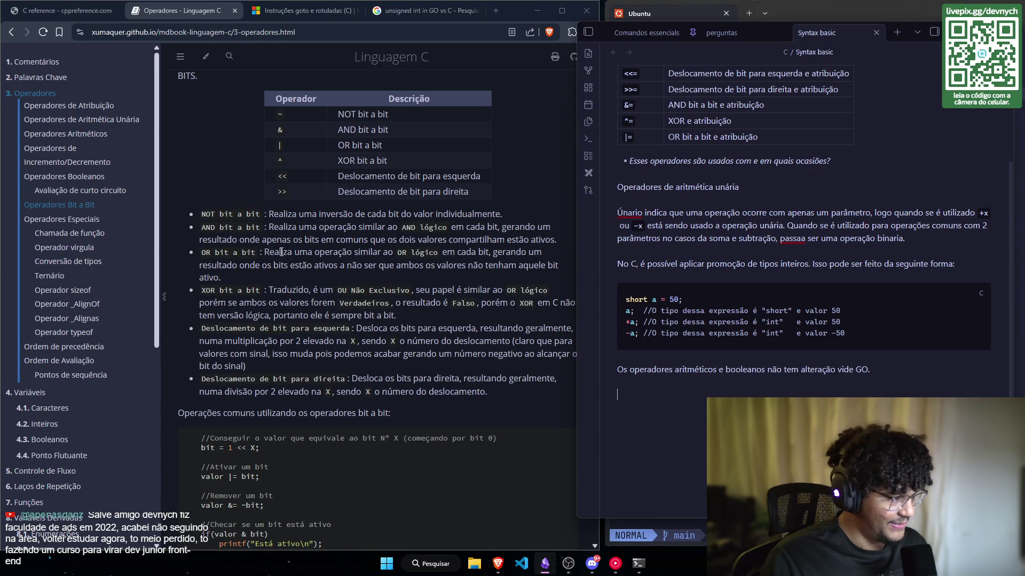
scroll(281, 252, "up", 5)
scroll(638, 221, "up", 2)
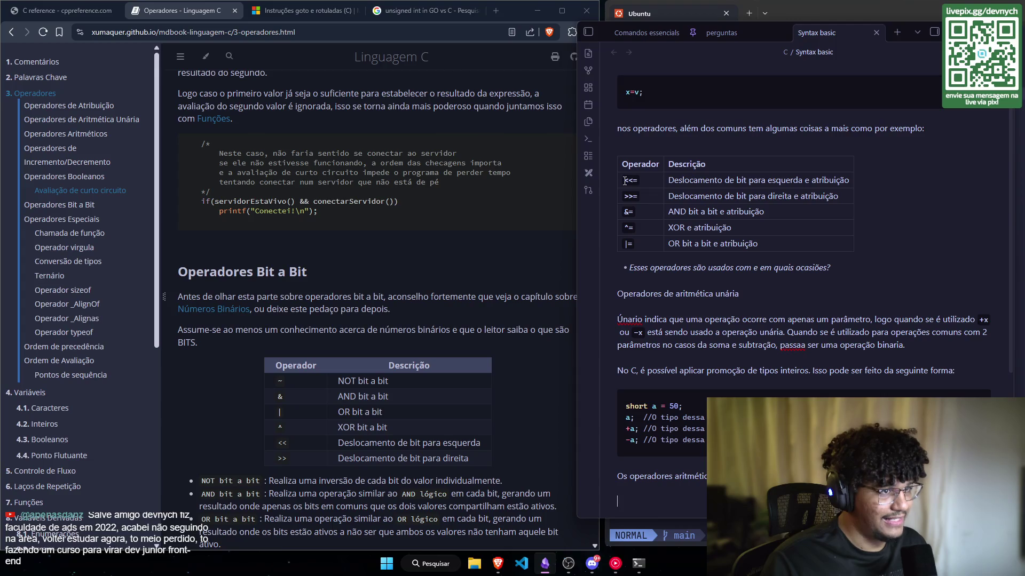
left_click_drag(625, 181, 785, 190)
left_click(772, 277)
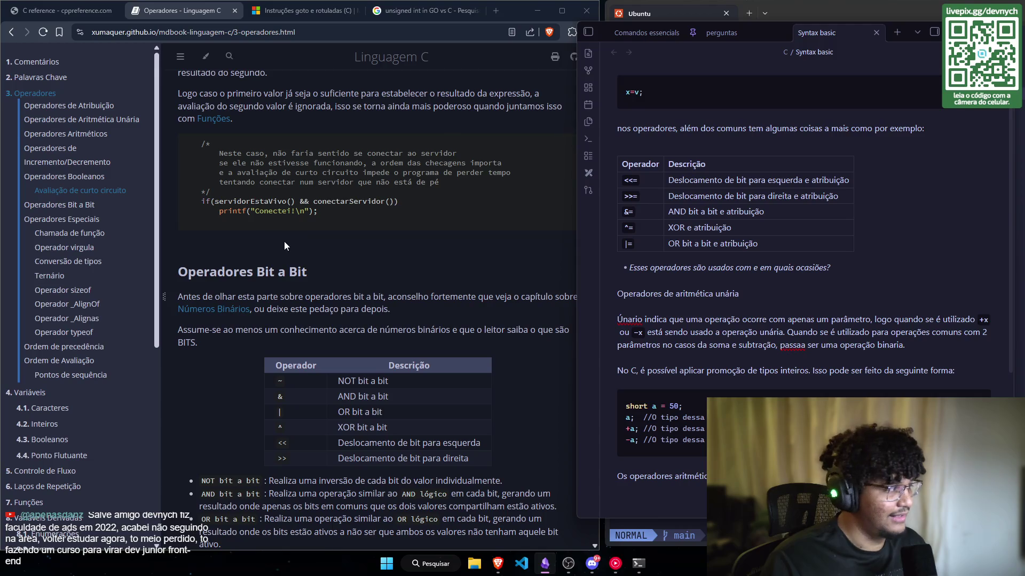
Step: In Brave, reach the Operadores Bit a Bit section and right-click the Números Binários link
scroll(364, 250, "down", 1)
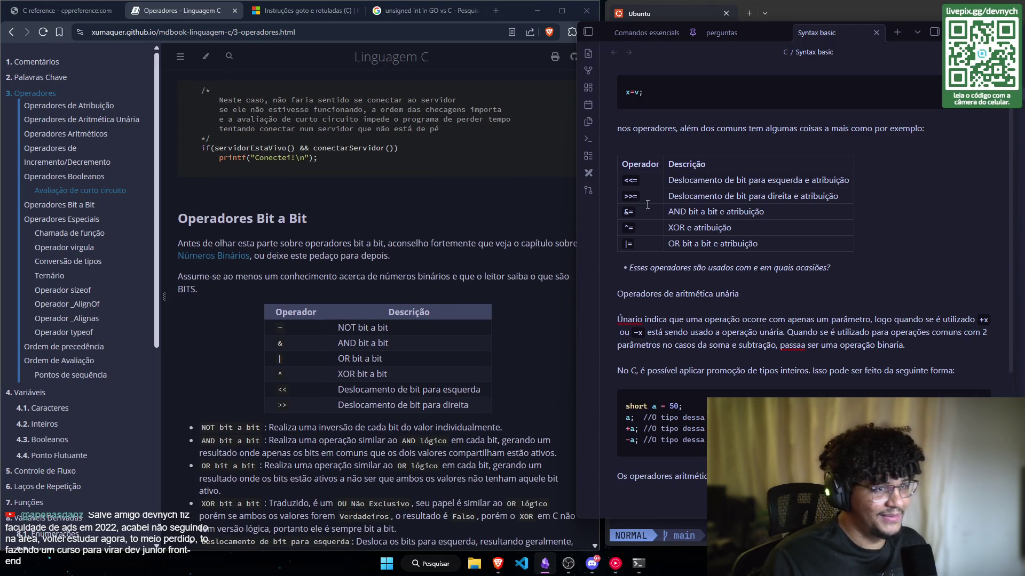
scroll(260, 211, "up", 8)
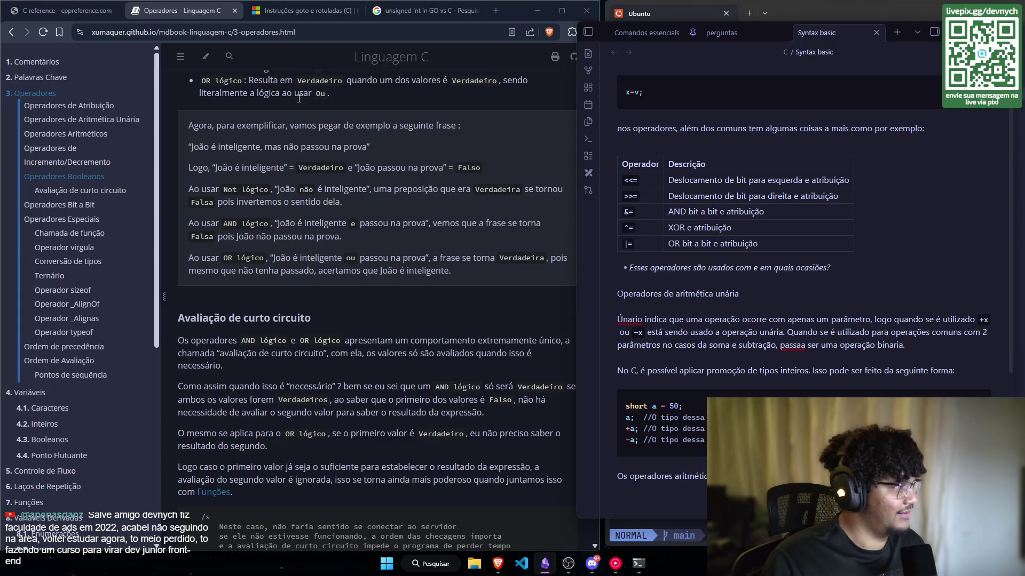
scroll(299, 99, "down", 8)
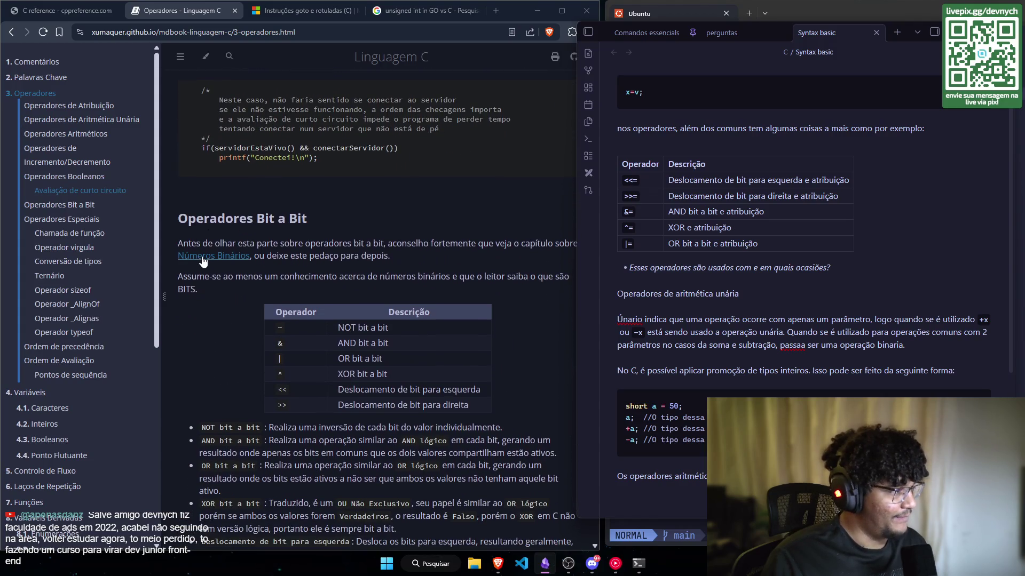
scroll(277, 240, "down", 2)
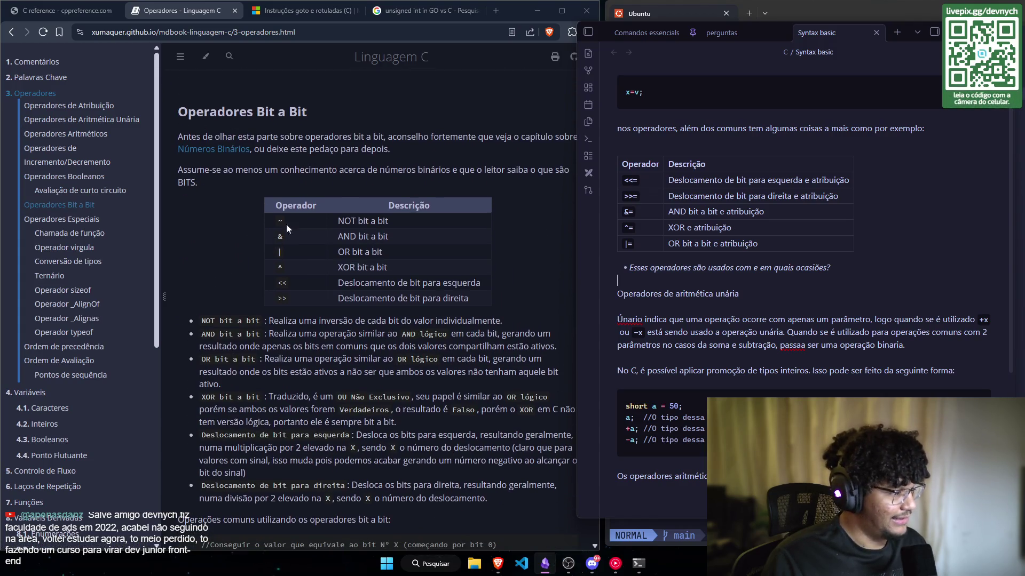
left_click(337, 373)
triple_click(337, 373)
left_click(338, 373)
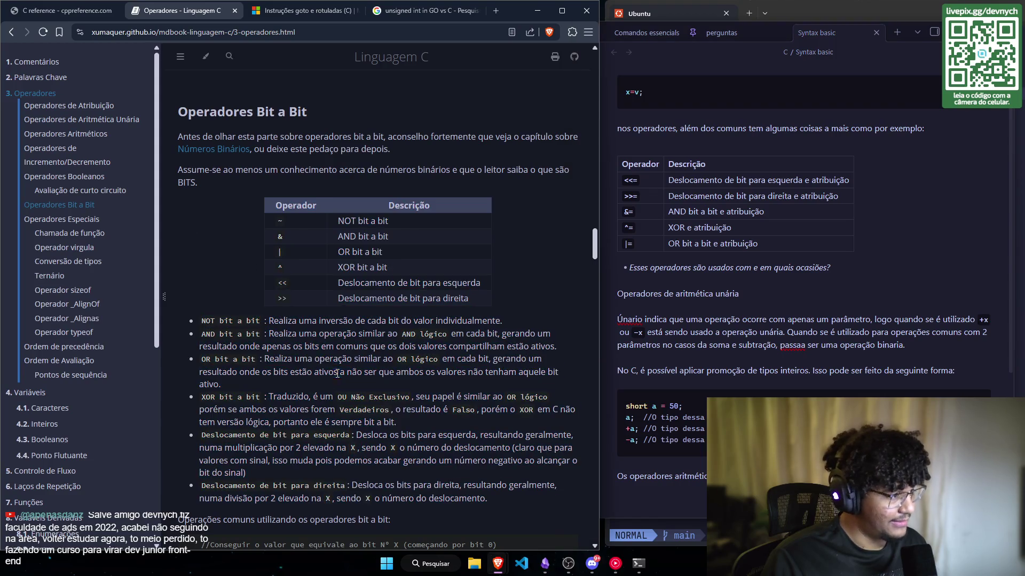
scroll(276, 316, "down", 4)
scroll(255, 280, "up", 7)
right_click(216, 309)
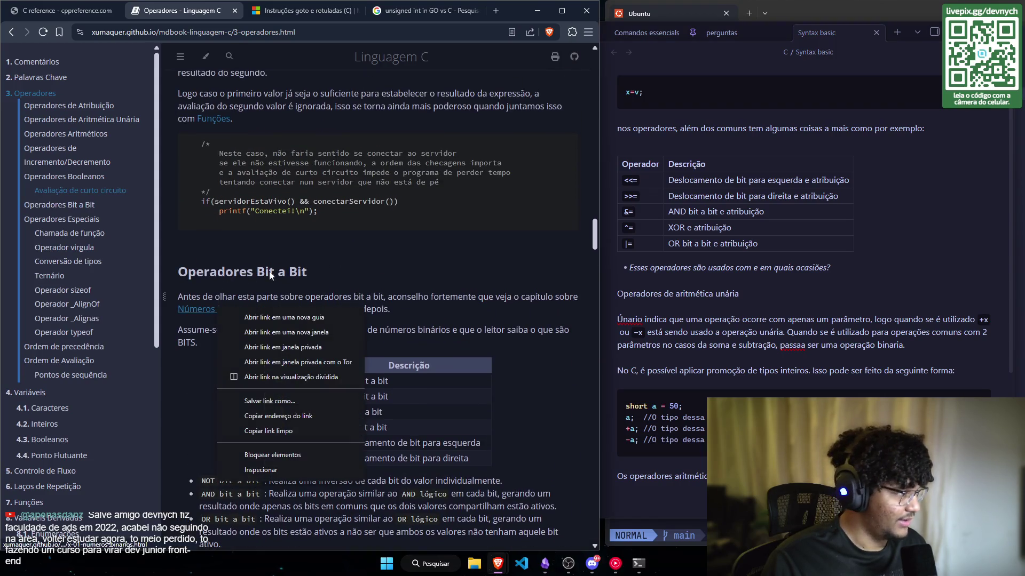
Step: Open the Números Binários chapter in a new tab and switch to it
left_click(277, 316)
left_click(246, 13)
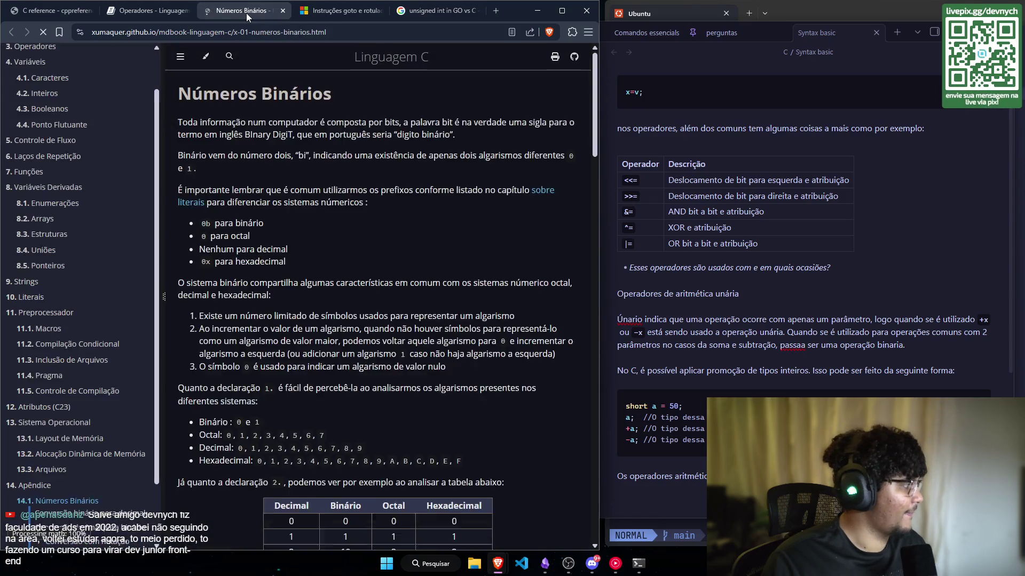
scroll(370, 286, "down", 1)
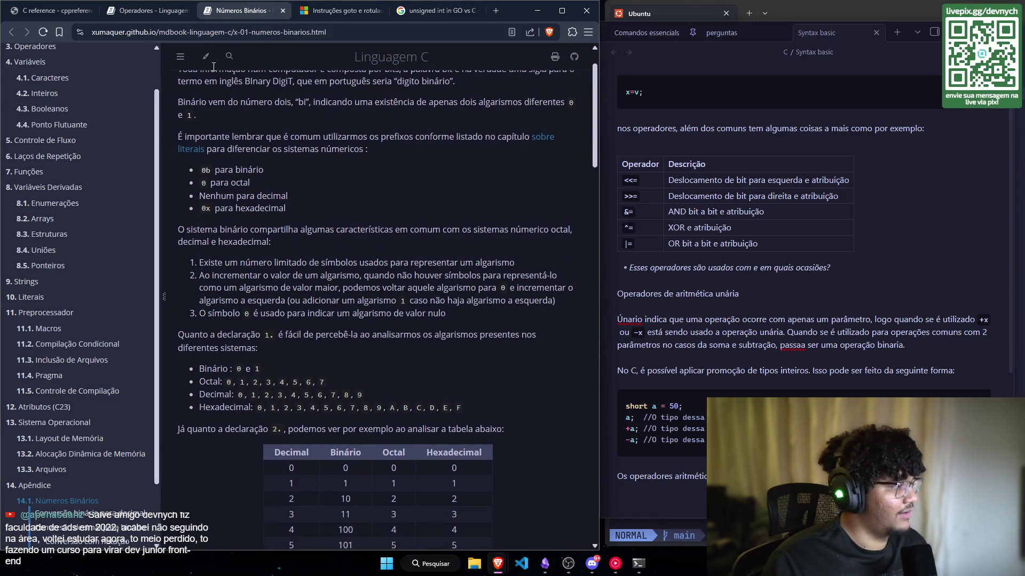
key("ctrl+shift+Tab")
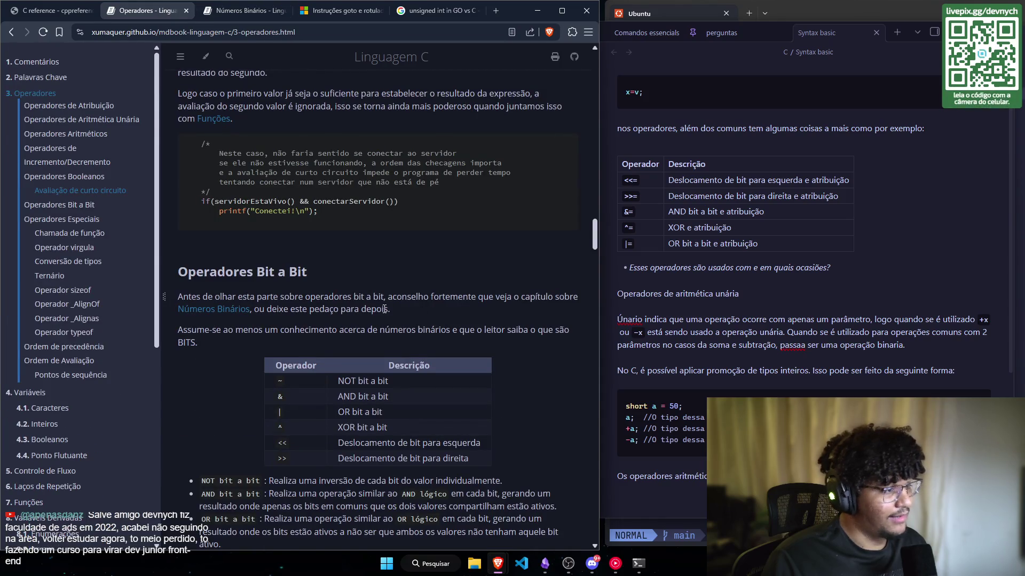
scroll(353, 279, "down", 3)
scroll(314, 200, "down", 1)
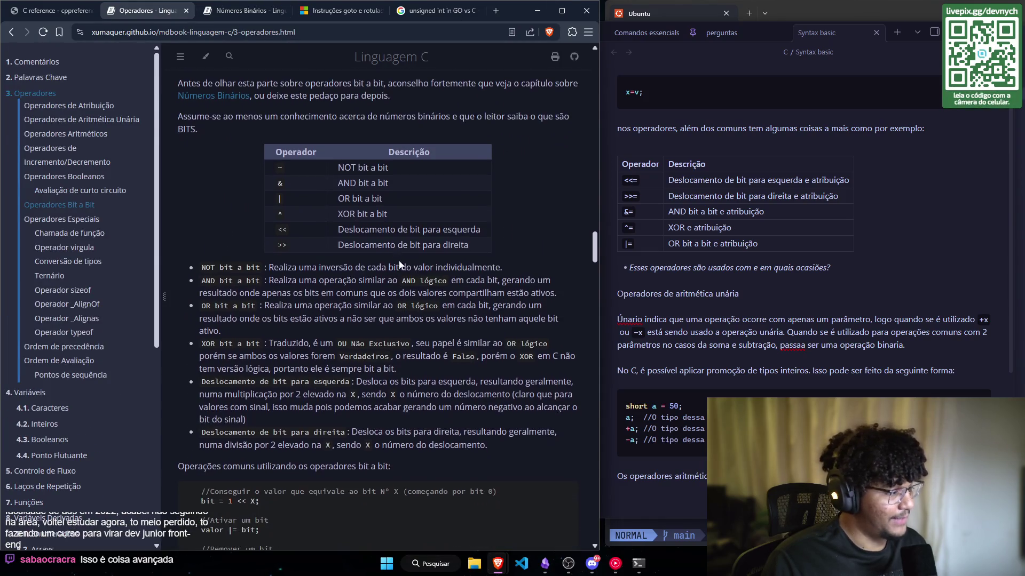
scroll(315, 200, "up", 1)
left_click(245, 14)
scroll(379, 146, "up", 1)
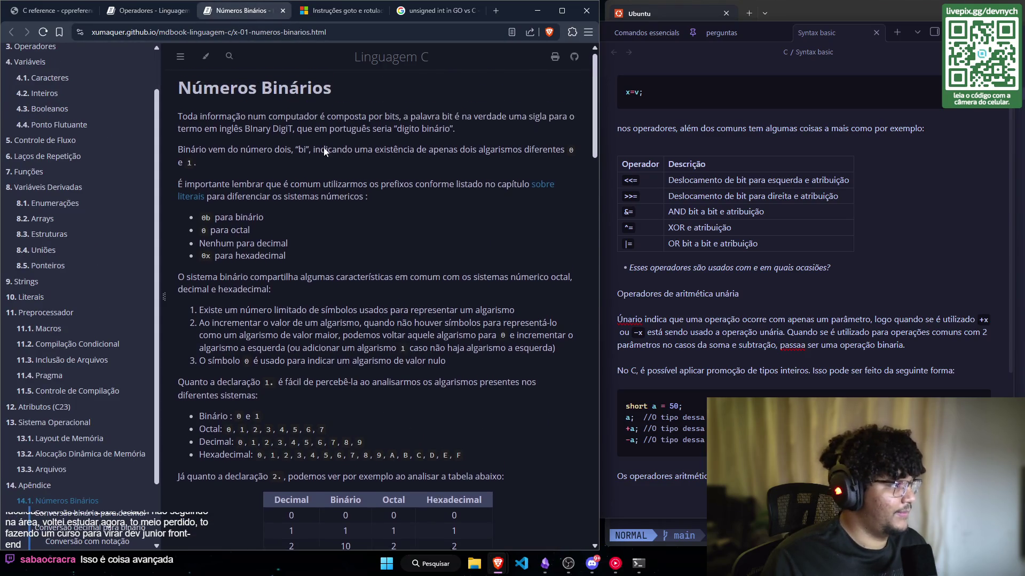
scroll(405, 206, "down", 1)
mouse_move(594, 143)
left_mouse_down()
mouse_move(580, 215)
mouse_move(583, 427)
mouse_move(554, 117)
mouse_move(165, 110)
left_mouse_up()
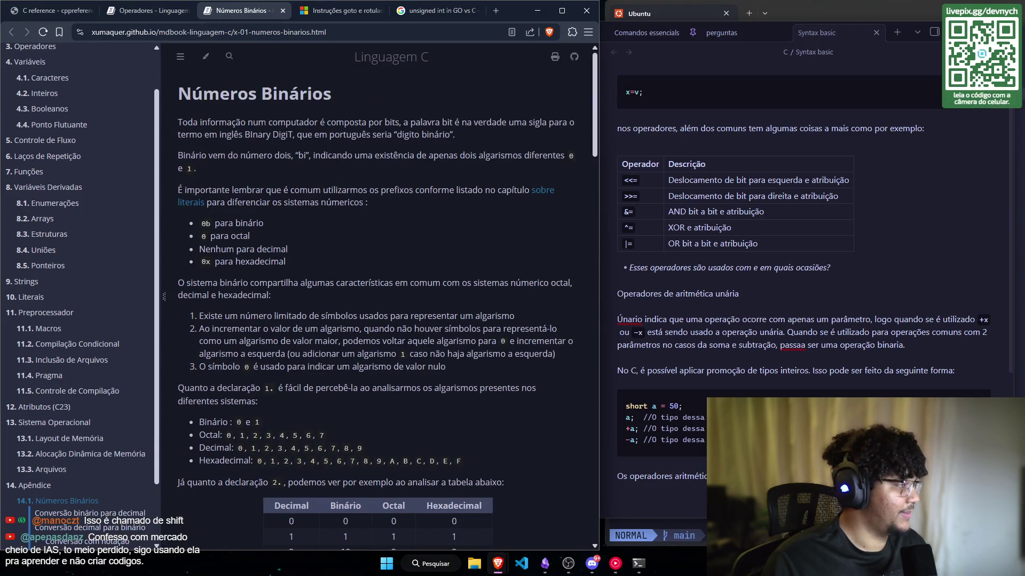
Step: Glance at the Operadores Bit a Bit section, then return to Números Binários and scroll to its top
left_click(151, 11)
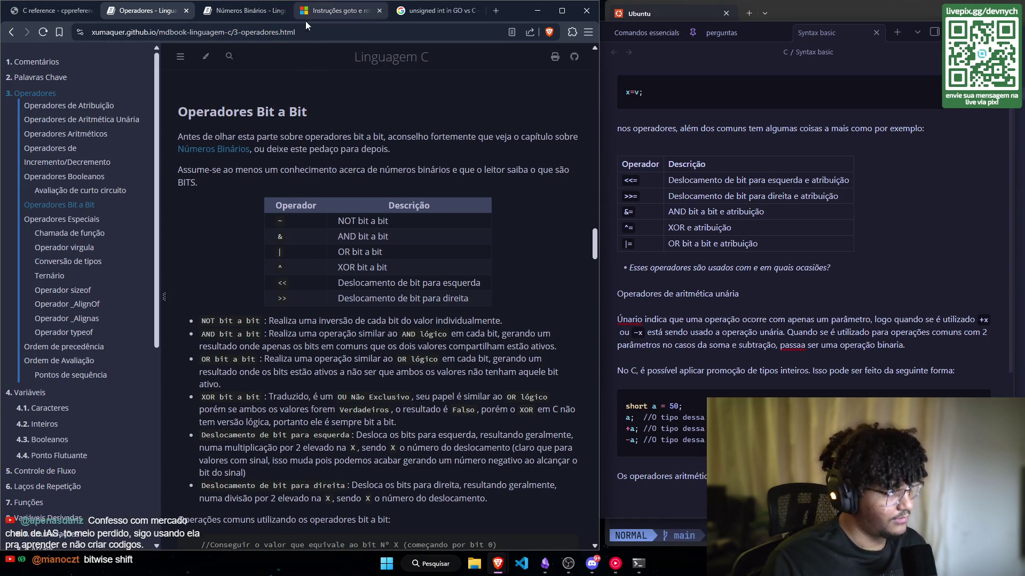
left_click(267, 11)
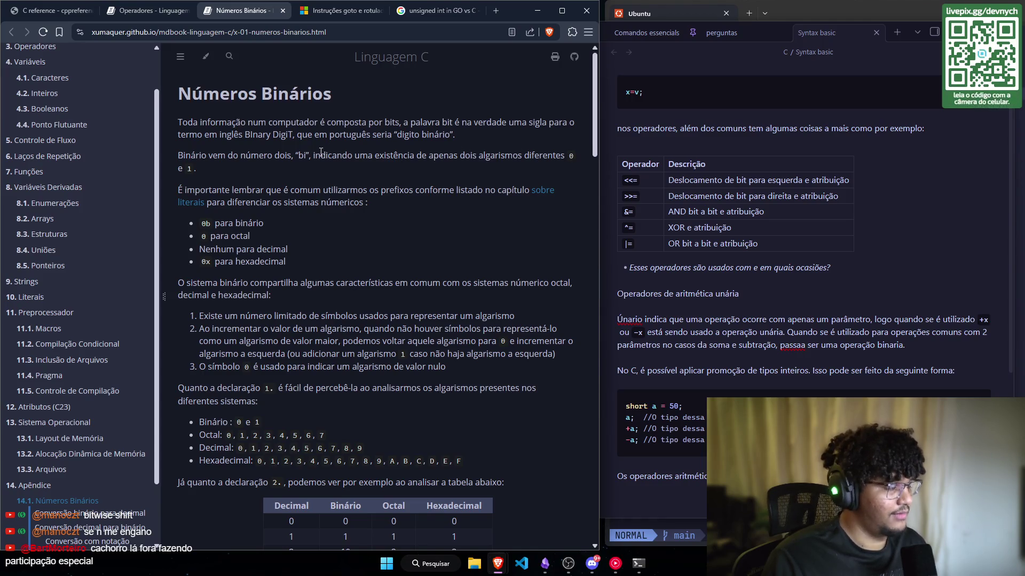
scroll(226, 126, "down", 2)
scroll(226, 126, "up", 1)
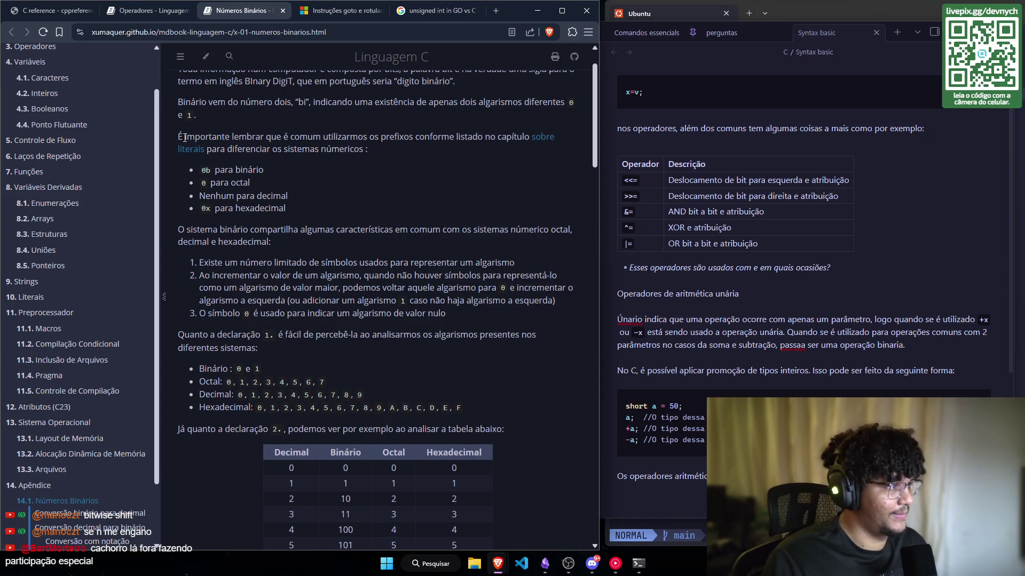
scroll(198, 149, "up", 1)
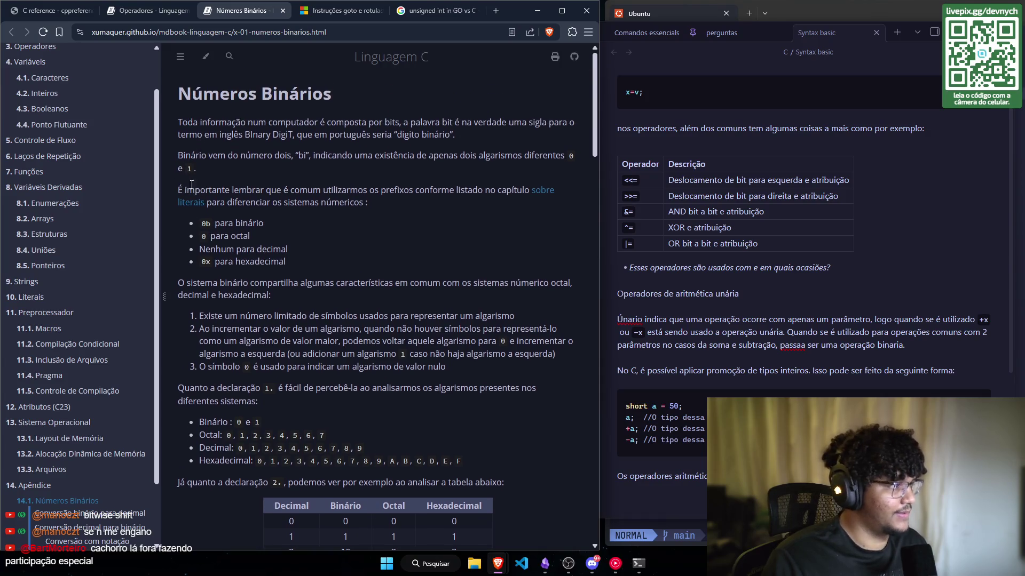
right_click(376, 206)
left_click(337, 198)
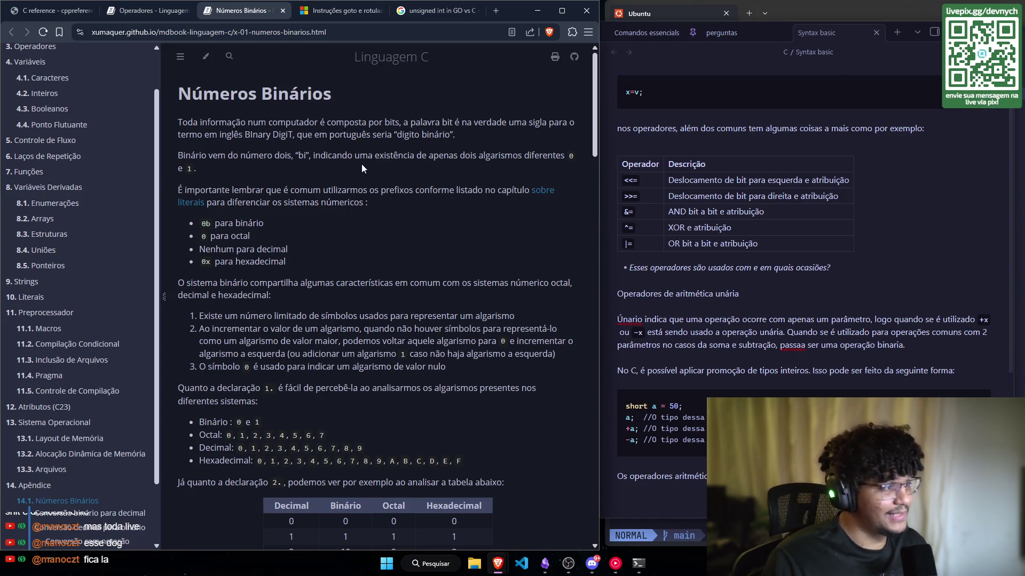
scroll(200, 88, "down", 1)
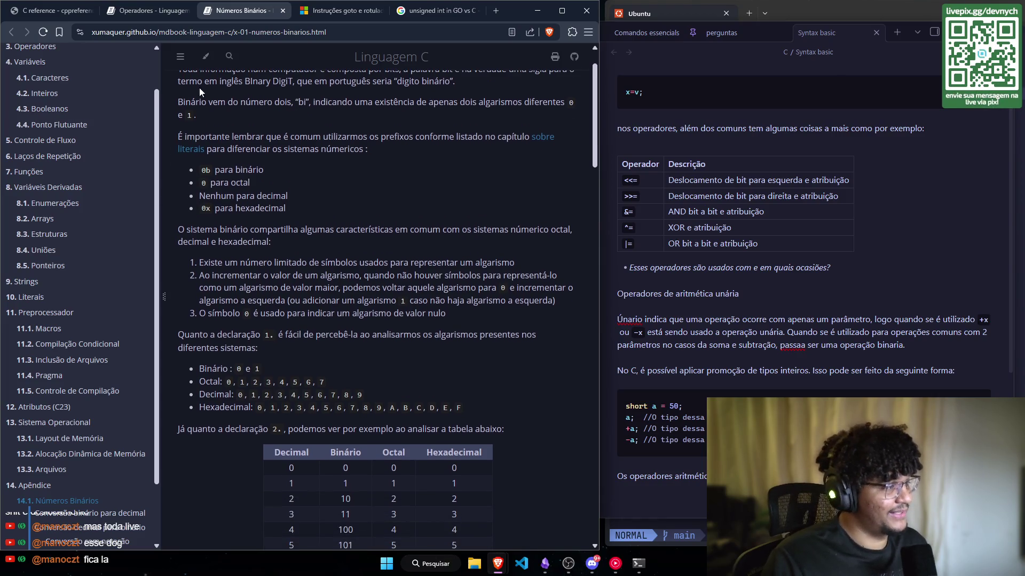
scroll(308, 136, "up", 1)
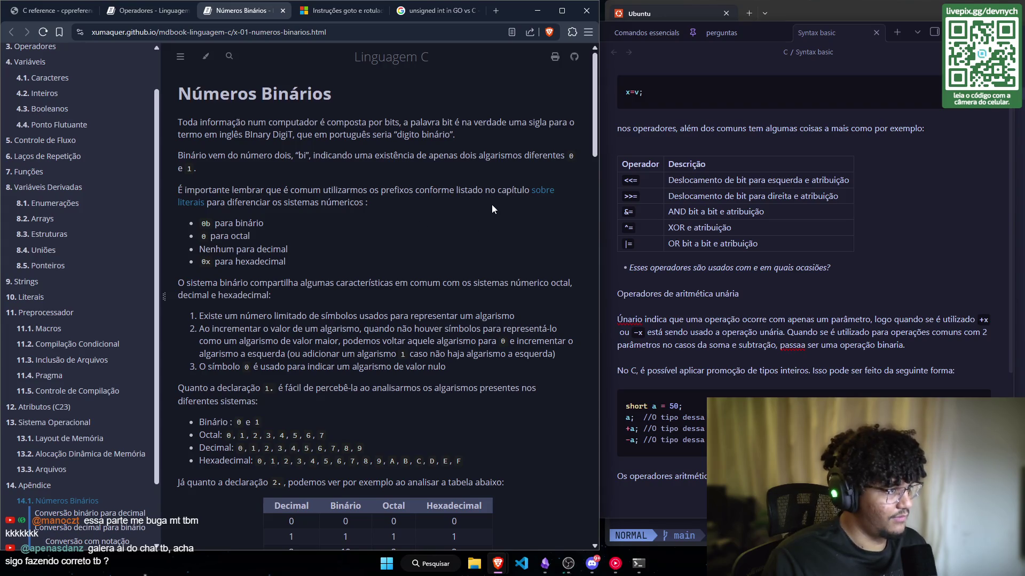
scroll(135, 194, "up", 2)
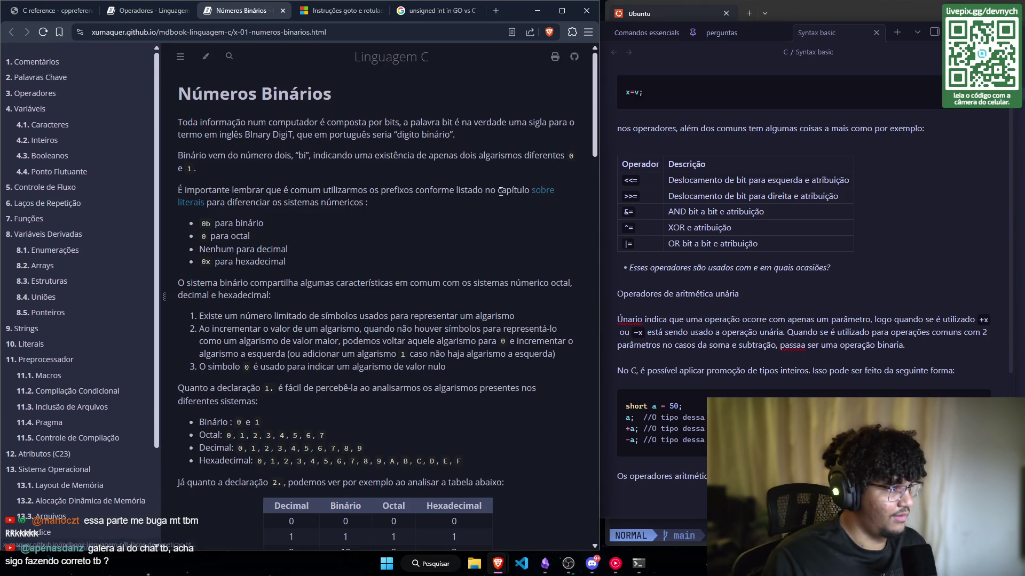
Step: Open the 'sobre literais' link in a new tab and skim the Literais chapter
right_click(542, 192)
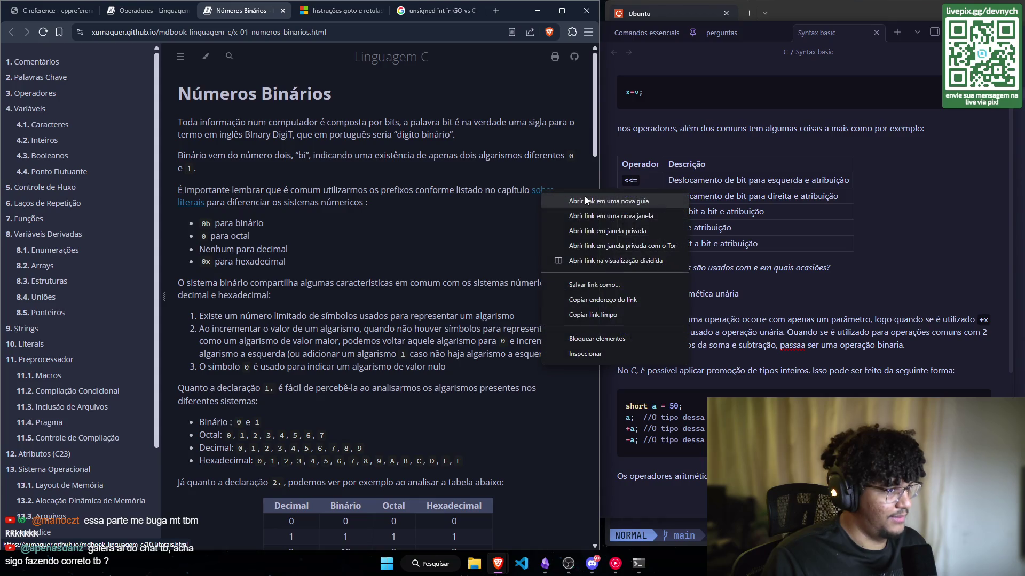
left_click(585, 200)
left_click(281, 11)
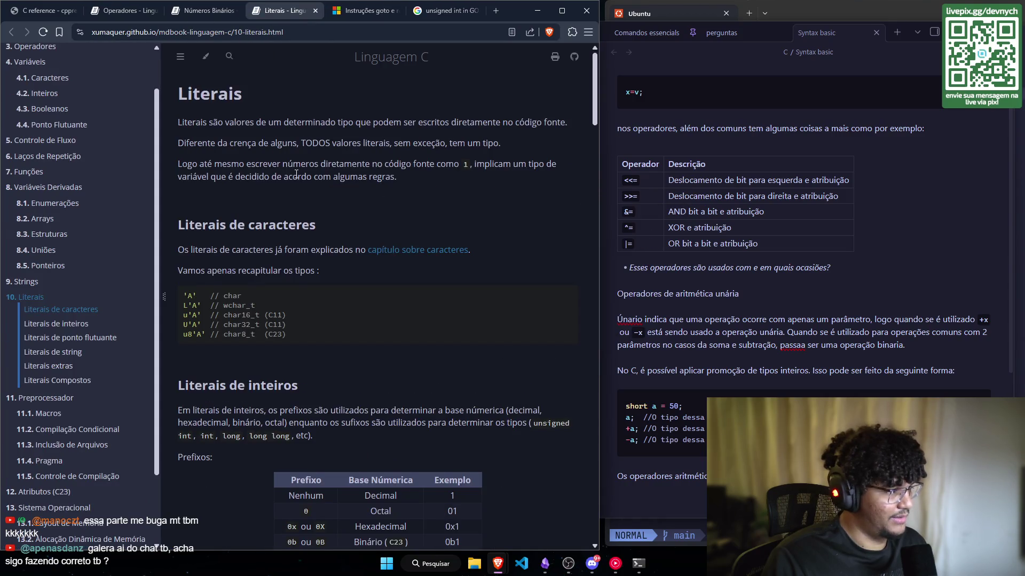
scroll(296, 175, "down", 3)
scroll(120, 159, "up", 1)
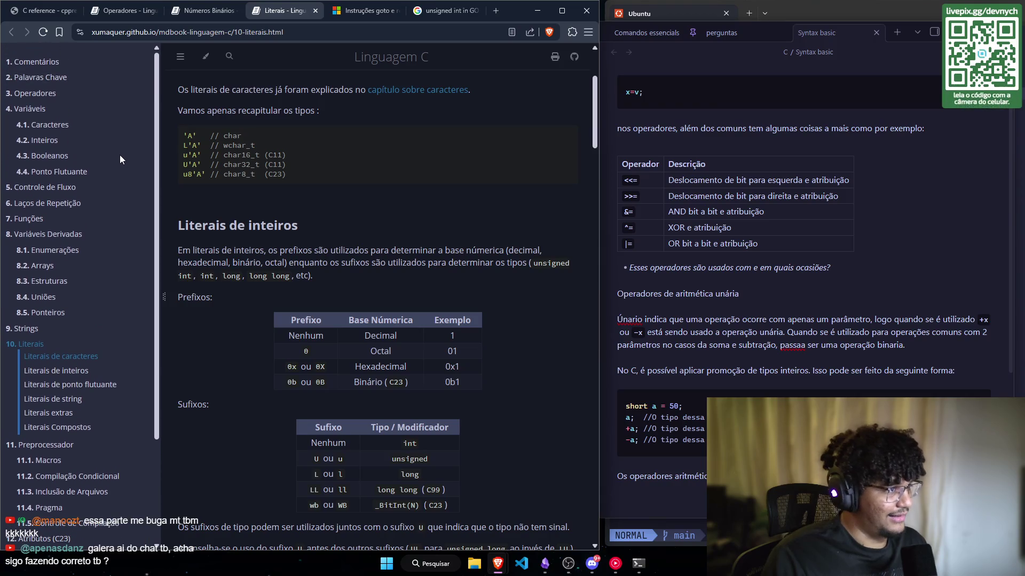
scroll(197, 172, "up", 2)
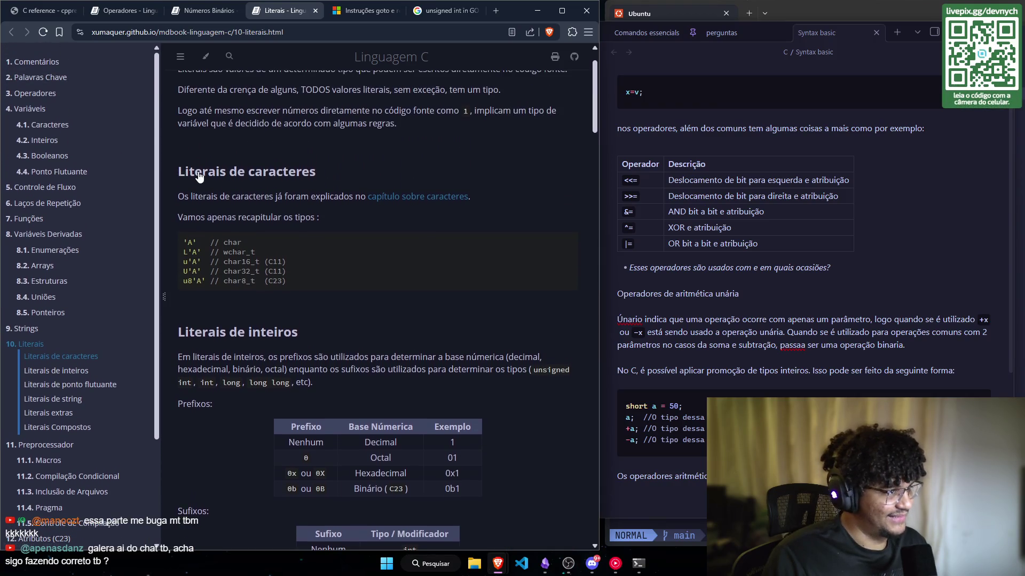
scroll(199, 176, "up", 1)
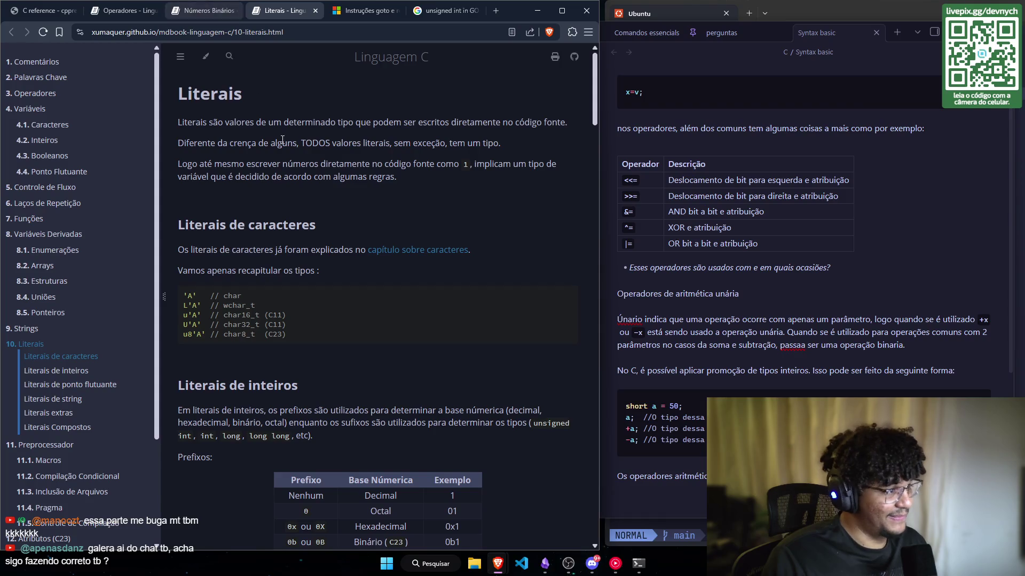
Step: Cycle through the Números Binários and Literais tabs, ending on the Operadores Bit a Bit section
key("ctrl+shift+Tab")
key("ctrl+shift+Tab")
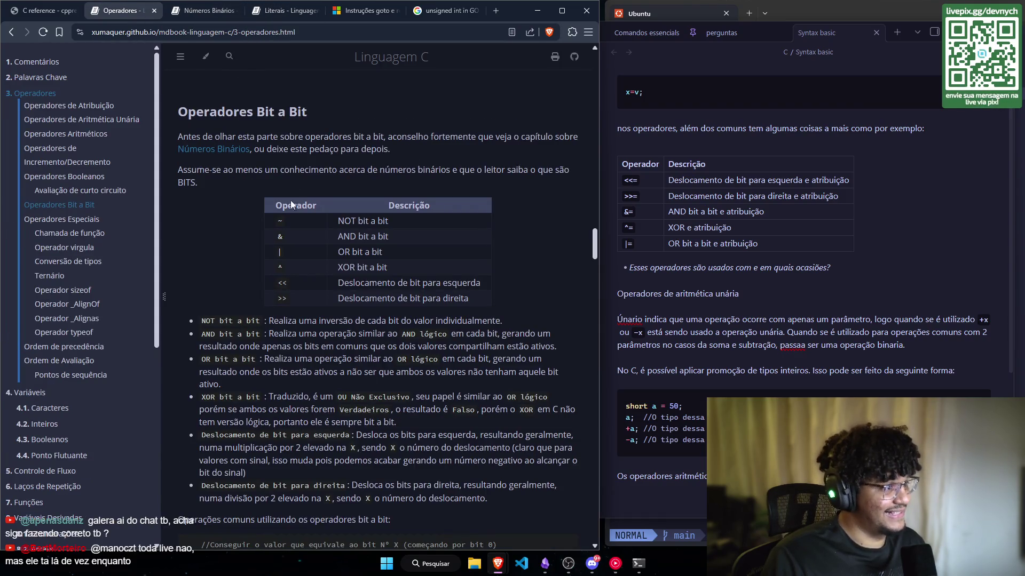
left_click(200, 11)
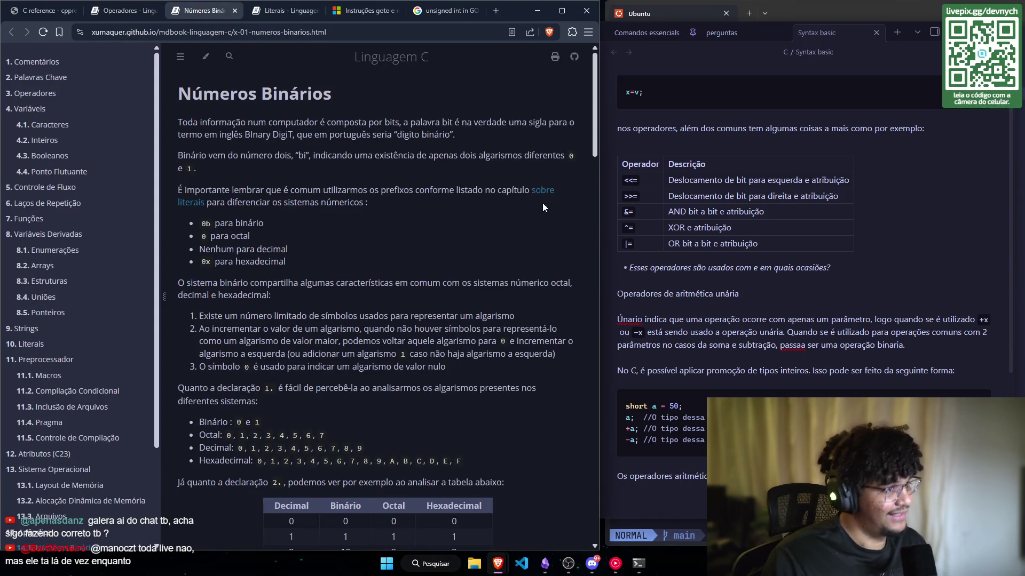
left_click(286, 11)
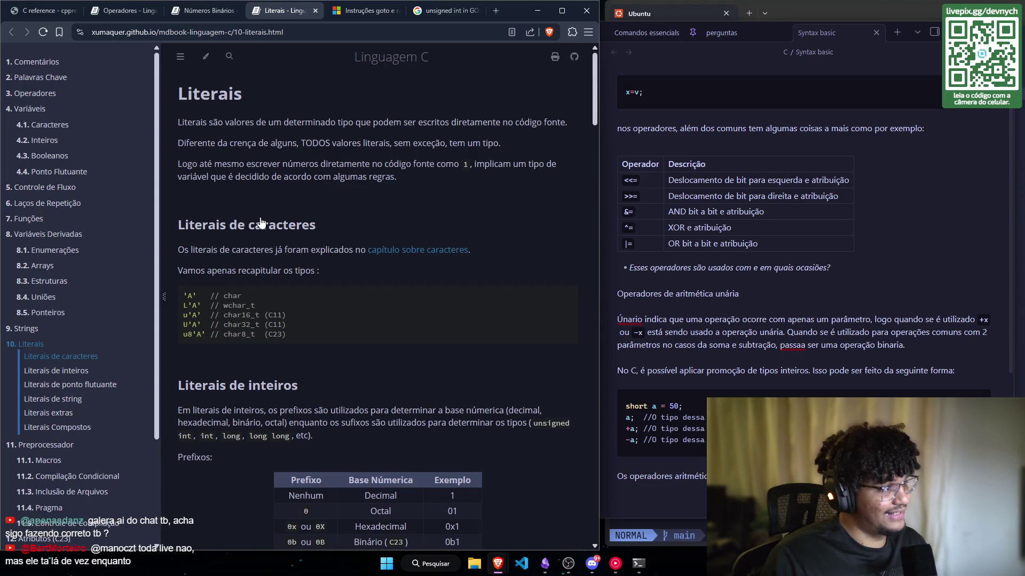
scroll(267, 224, "down", 1)
scroll(297, 213, "up", 1)
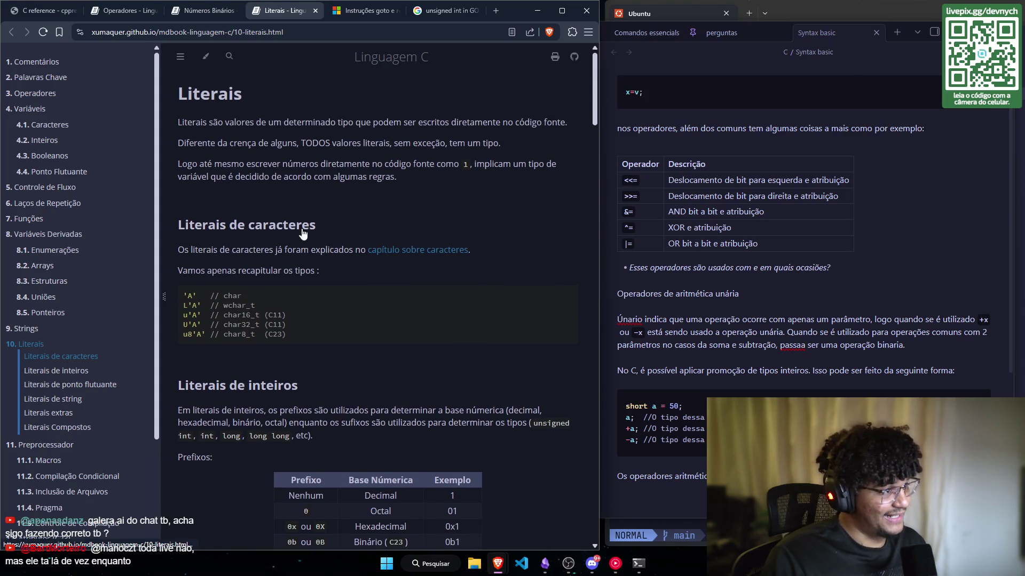
scroll(303, 234, "down", 1)
scroll(323, 226, "up", 1)
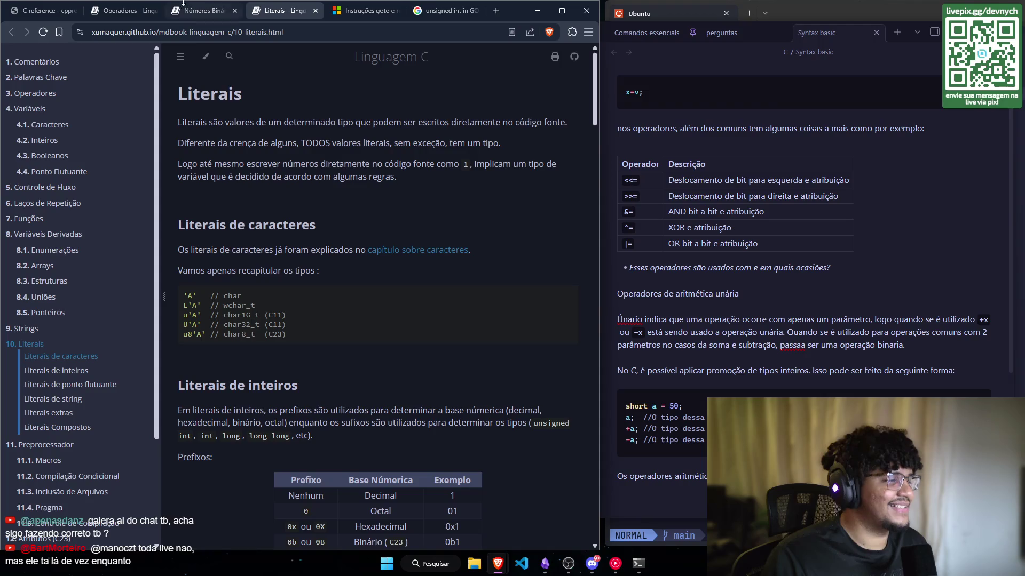
left_click(202, 11)
left_click(153, 15)
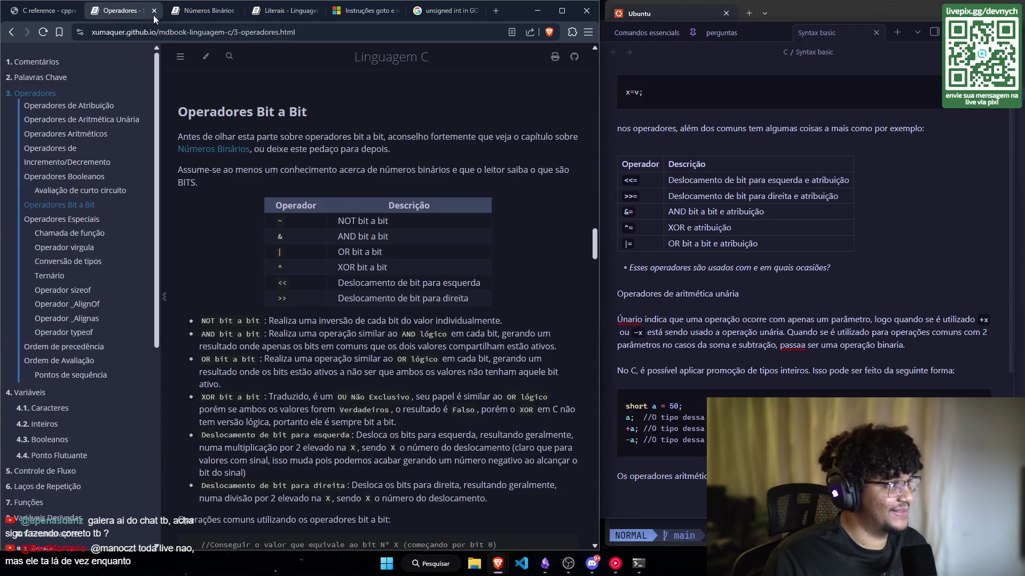
scroll(329, 229, "down", 2)
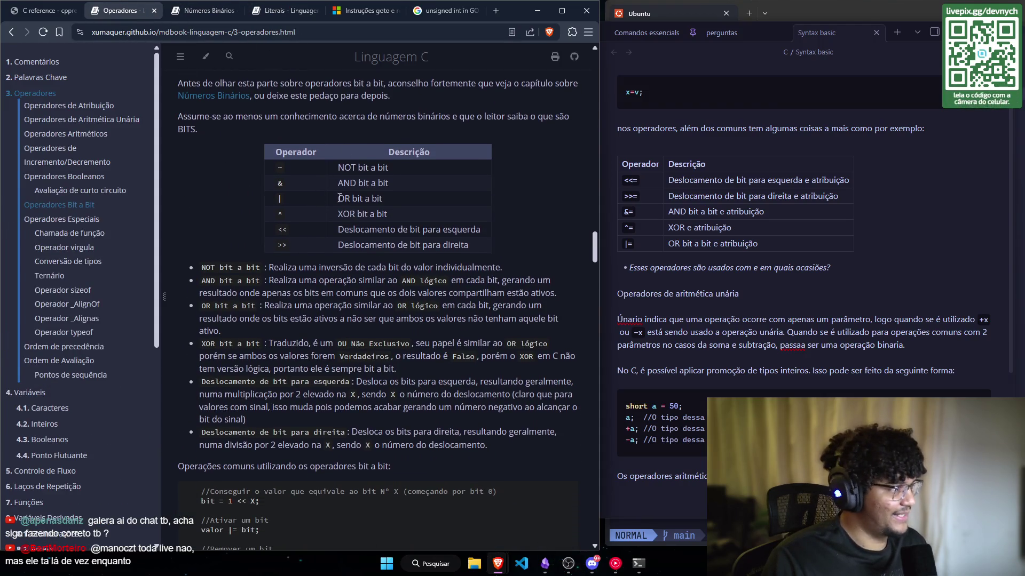
scroll(348, 198, "down", 2)
scroll(361, 137, "up", 4)
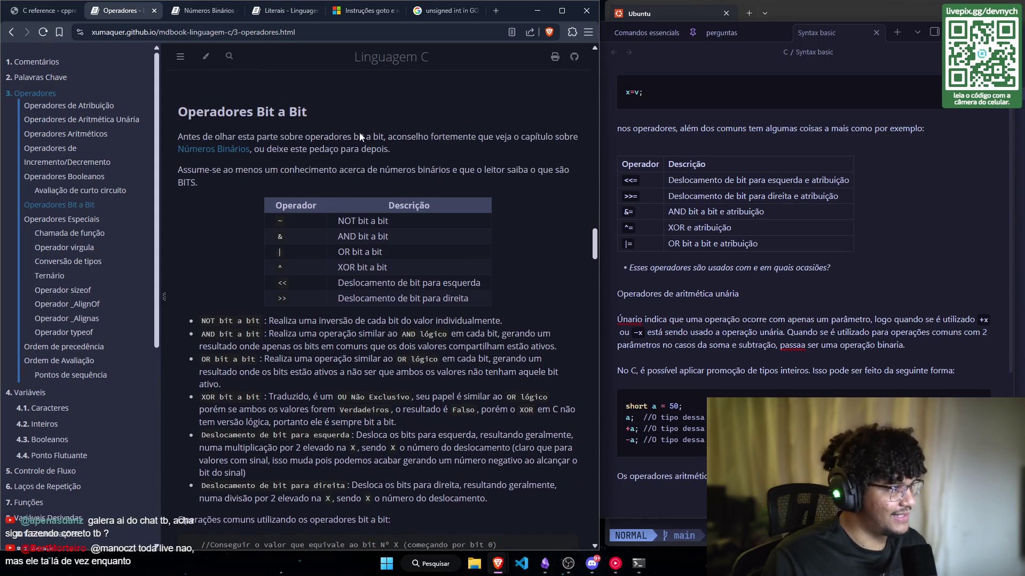
scroll(347, 149, "down", 3)
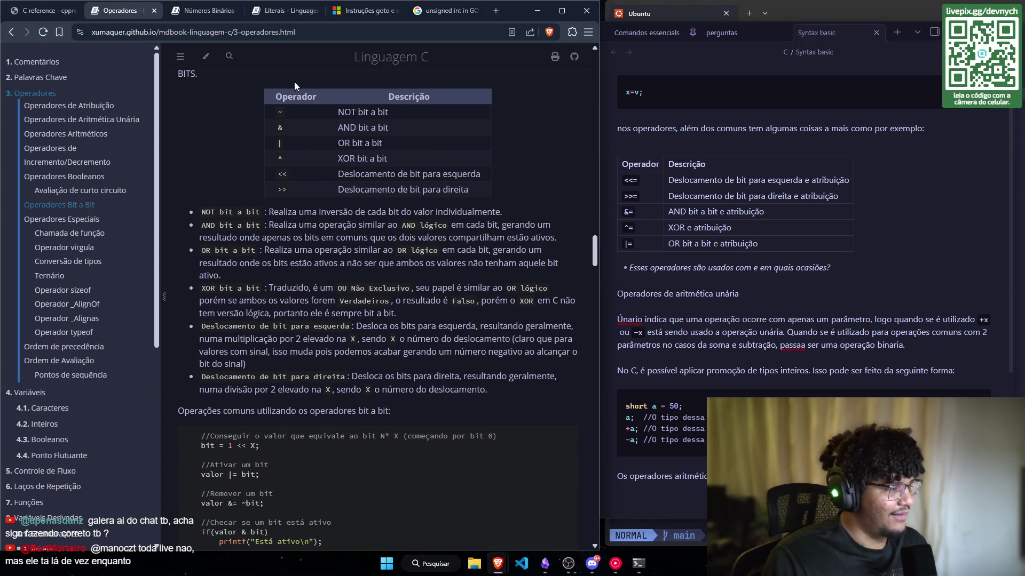
scroll(288, 92, "up", 3)
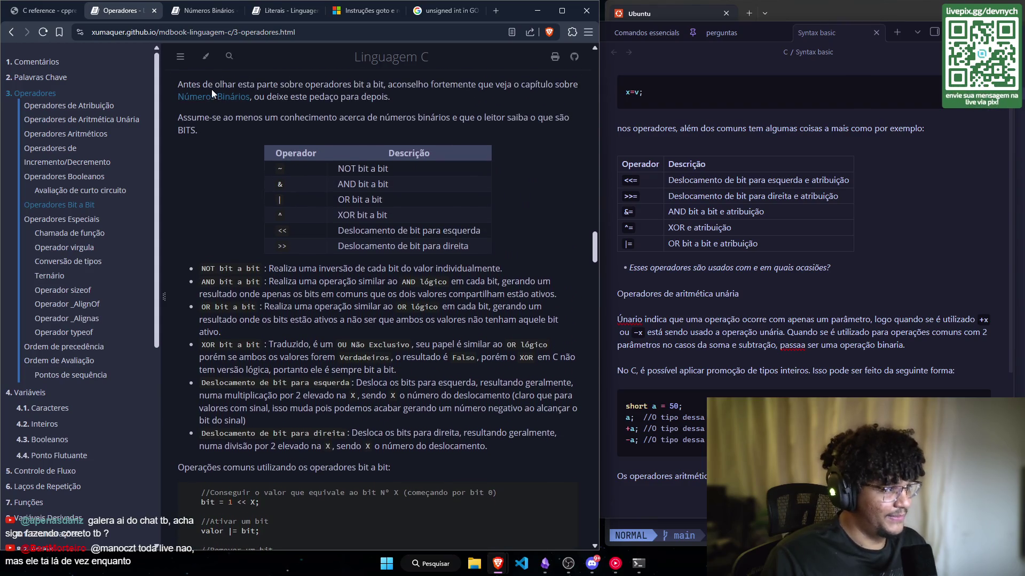
scroll(342, 84, "down", 1)
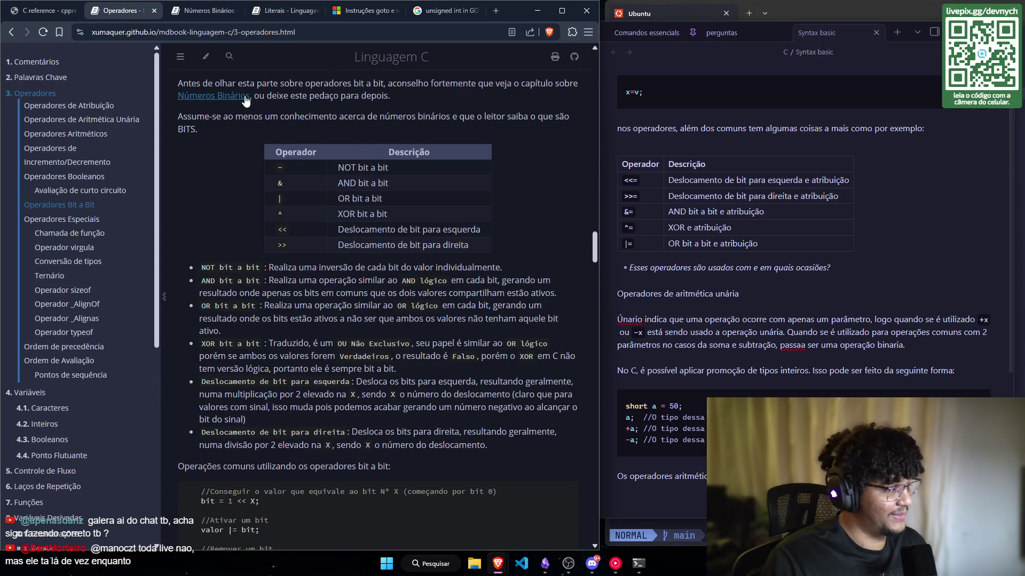
scroll(244, 101, "up", 1)
scroll(206, 136, "down", 1)
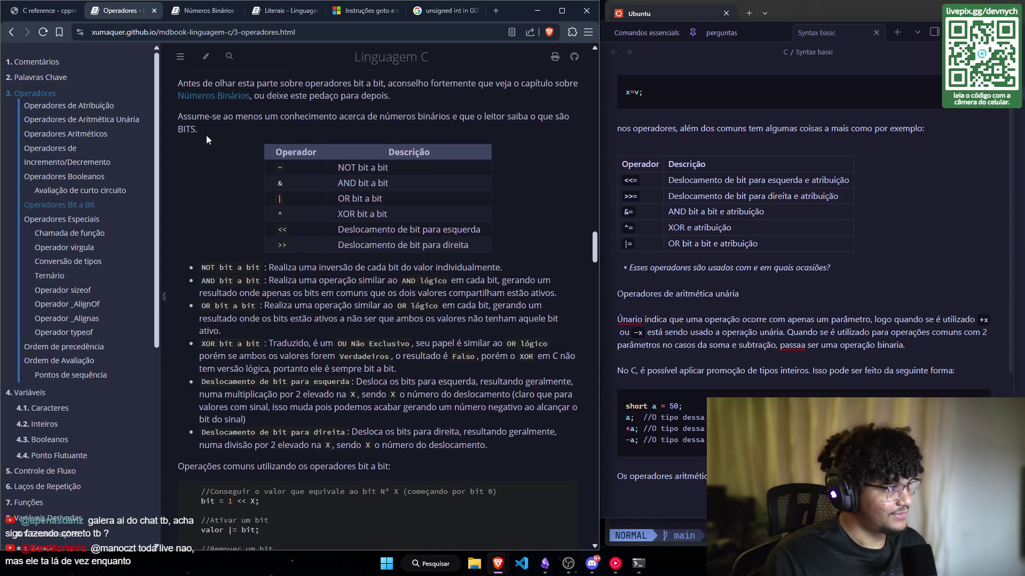
scroll(309, 134, "down", 1)
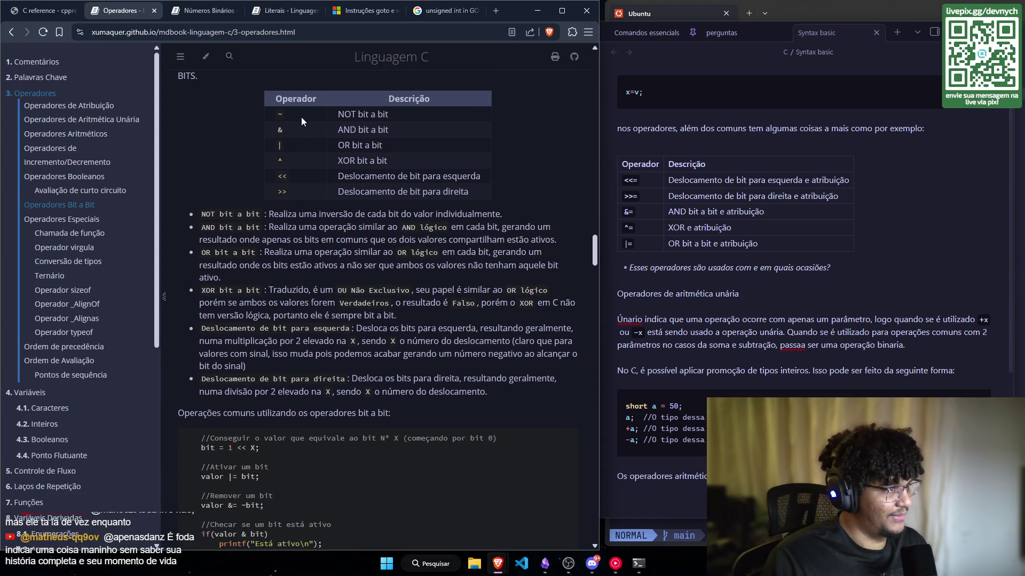